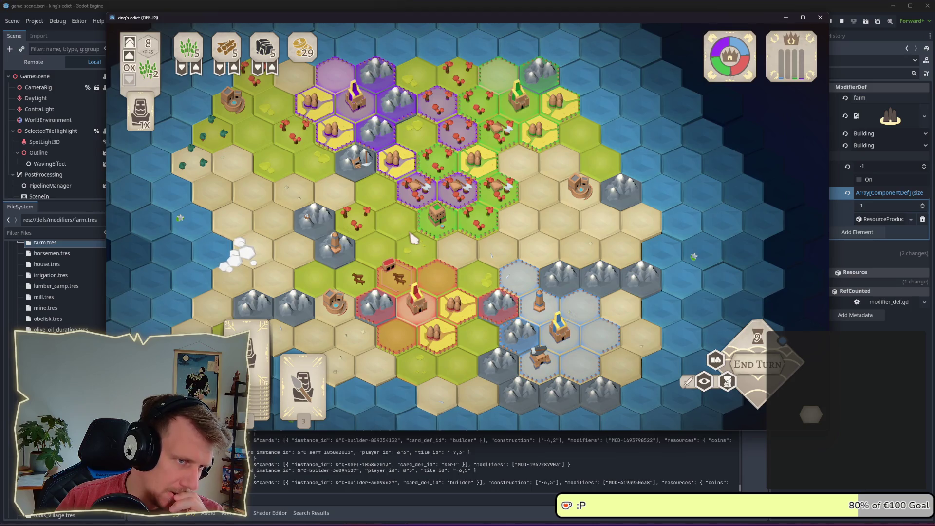
End turn after turn, recentring and zooming the board, until the counter passes turn 14
{"action": "key", "text": "space"}
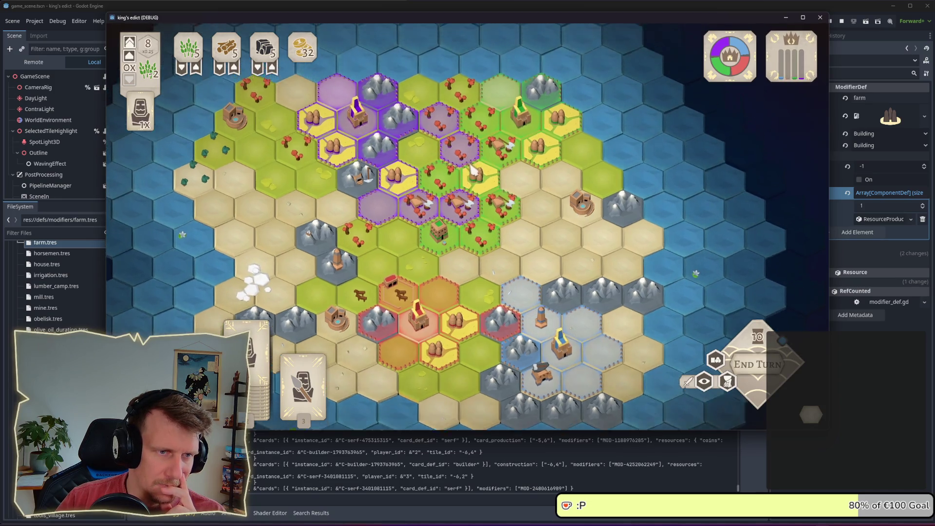
{"action": "left_click", "coordinate": [758, 365]}
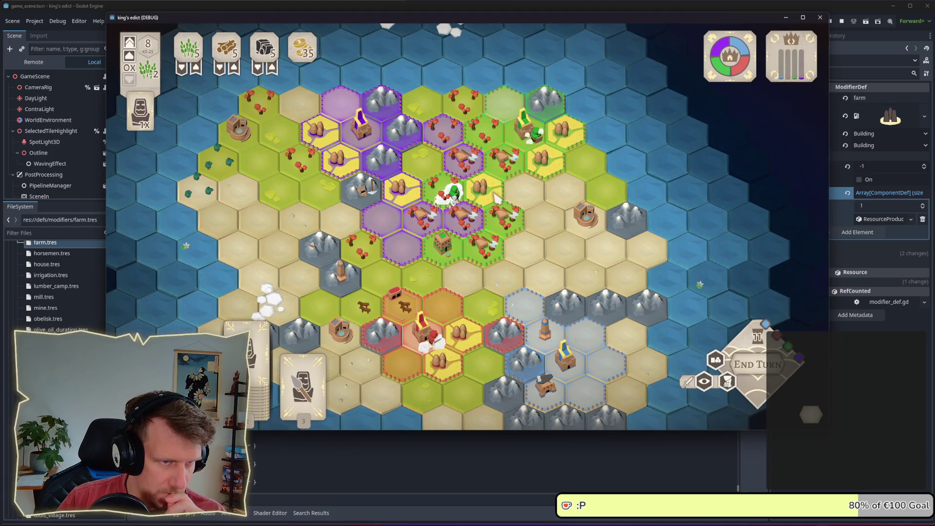
{"action": "left_click", "coordinate": [750, 362]}
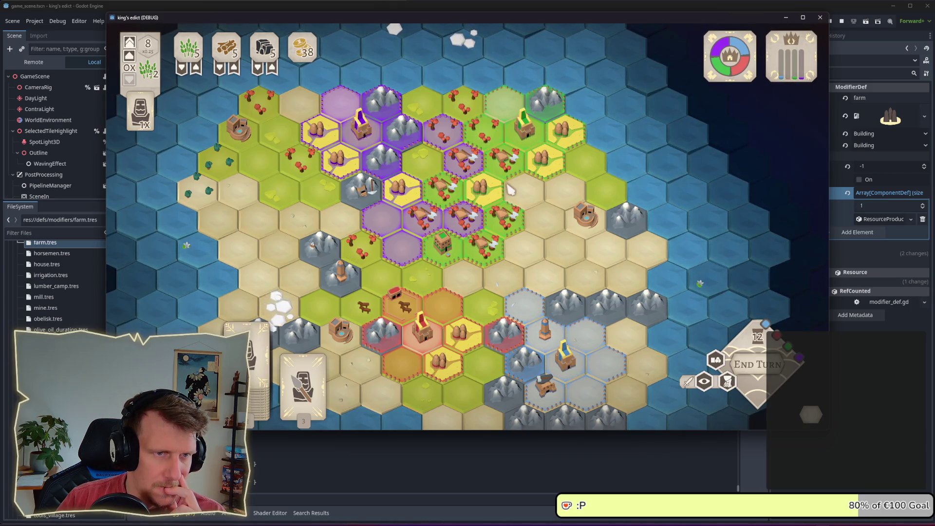
{"action": "left_click", "coordinate": [704, 382]}
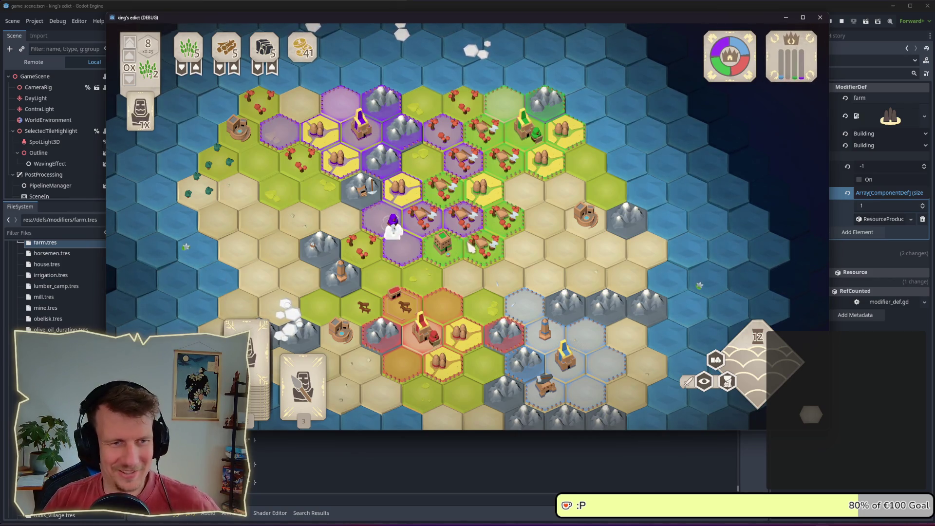
{"action": "left_click_drag", "start_coordinate": [471, 247], "coordinate": [507, 233]}
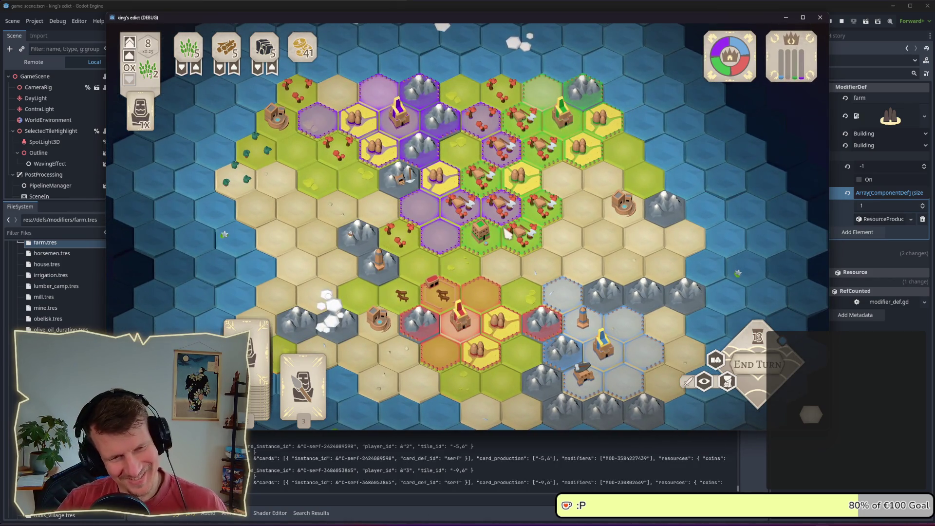
{"action": "scroll", "coordinate": [506, 230], "scroll_direction": "up", "scroll_amount": 2}
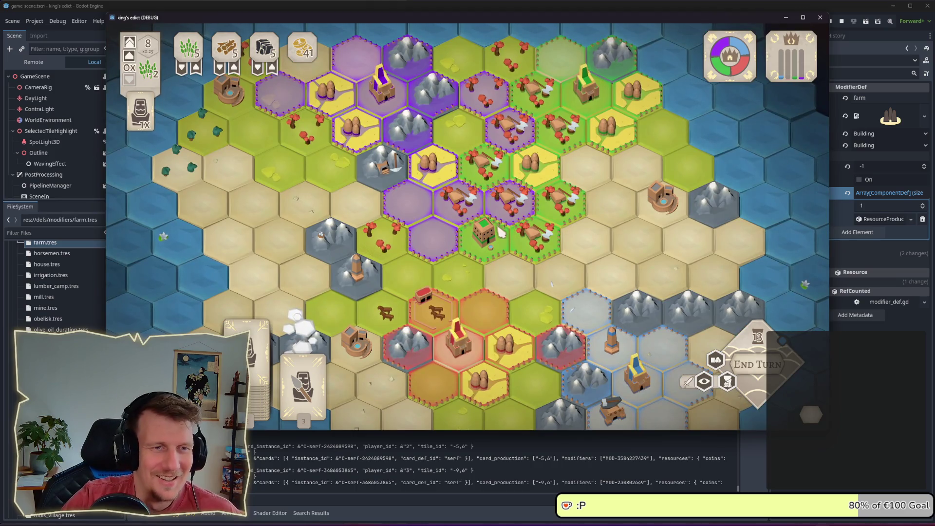
{"action": "key", "text": "space"}
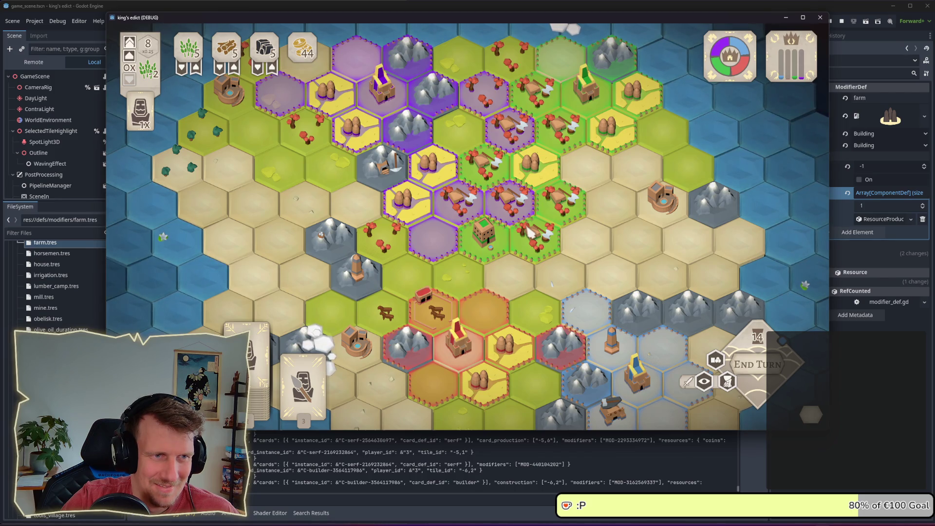
{"action": "scroll", "coordinate": [530, 233], "scroll_direction": "down", "scroll_amount": 2}
{"action": "left_click", "coordinate": [740, 366]}
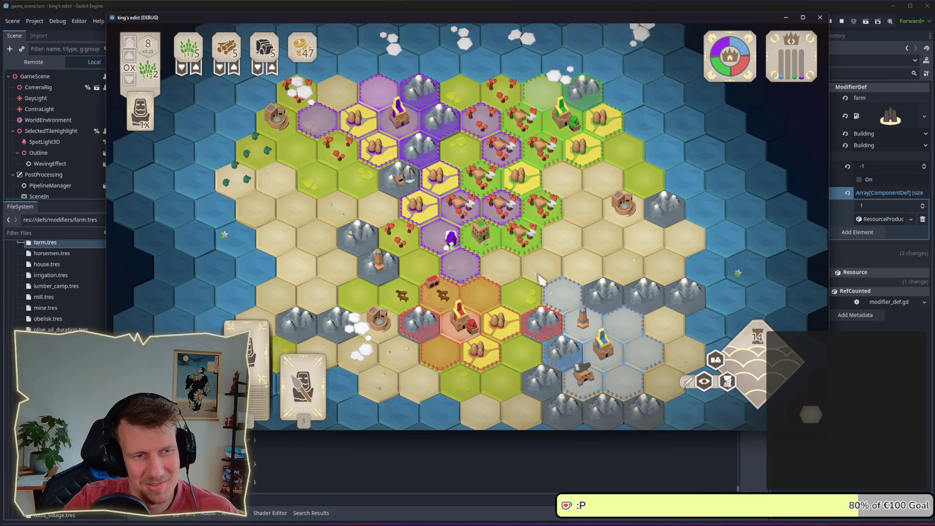
{"action": "left_click", "coordinate": [782, 340]}
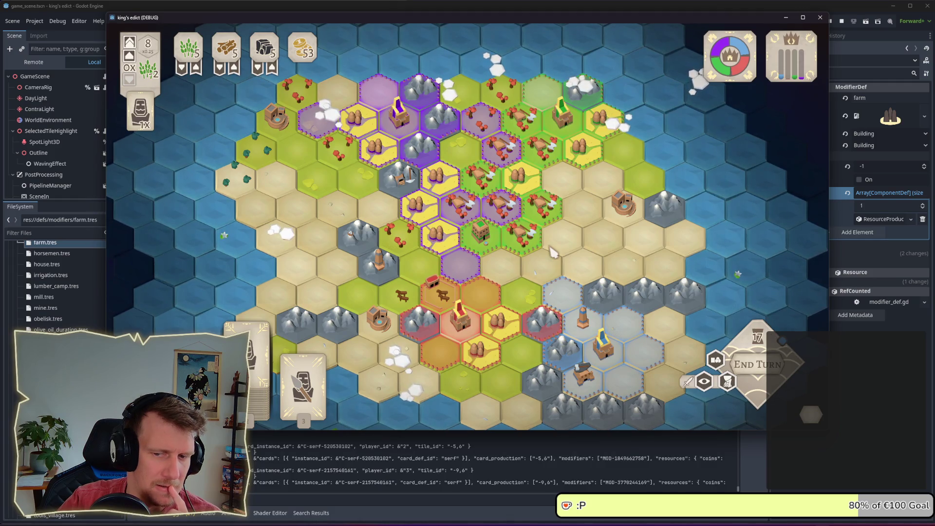
End three more turns to reach turn 20, then select the Spearmen card
{"action": "left_click", "coordinate": [754, 375]}
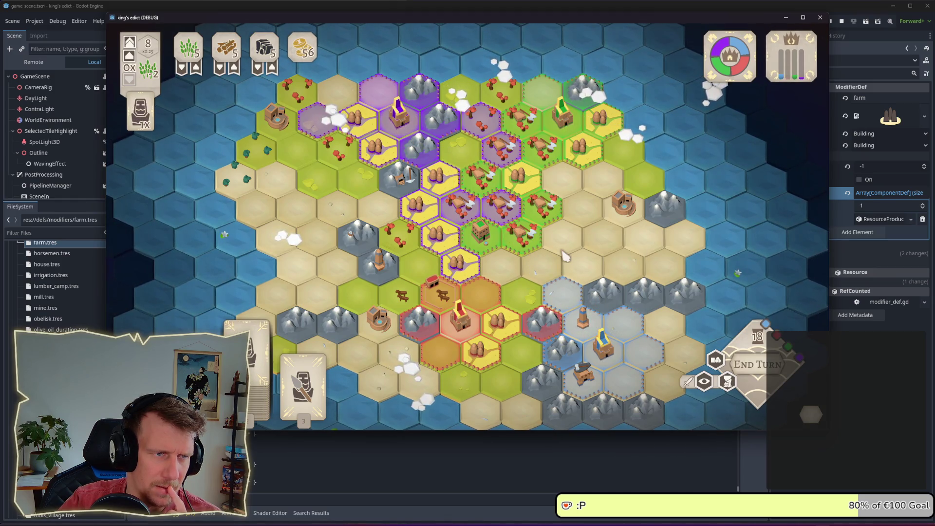
{"action": "left_click", "coordinate": [746, 350]}
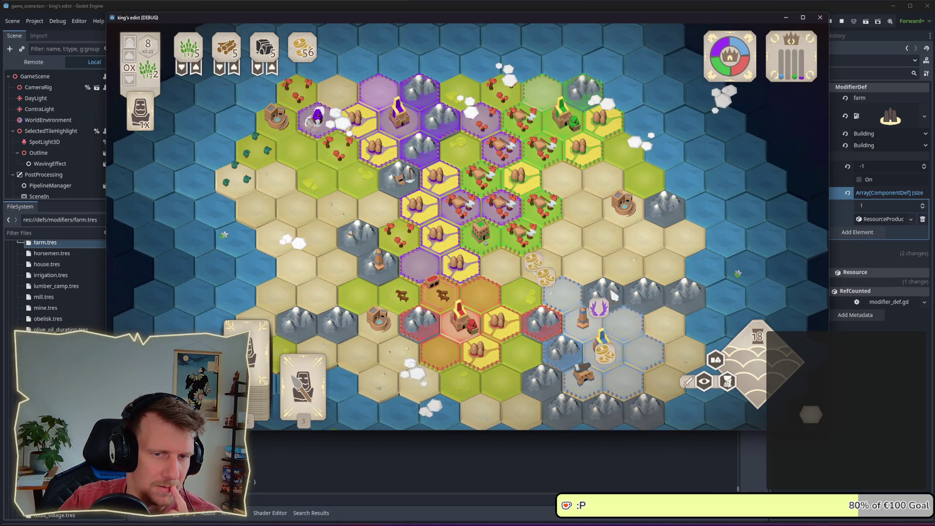
{"action": "left_click", "coordinate": [770, 371]}
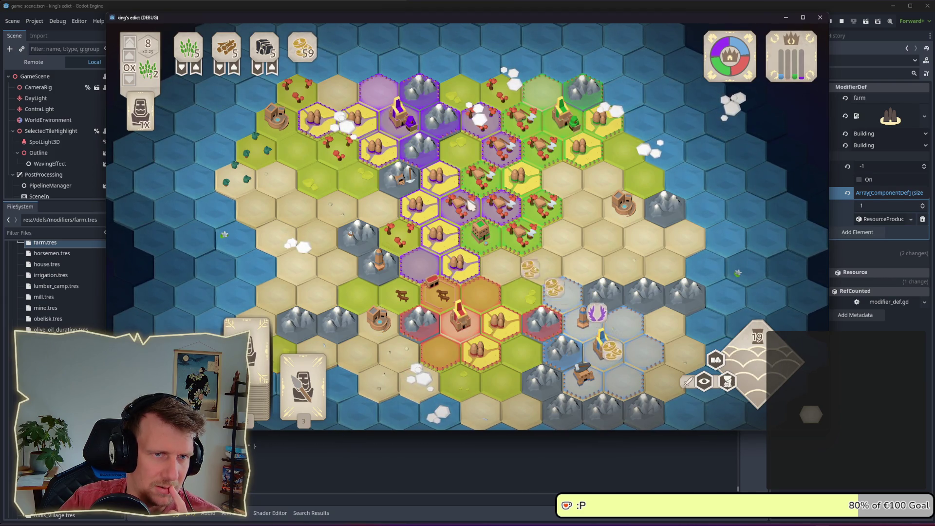
{"action": "left_click", "coordinate": [312, 378]}
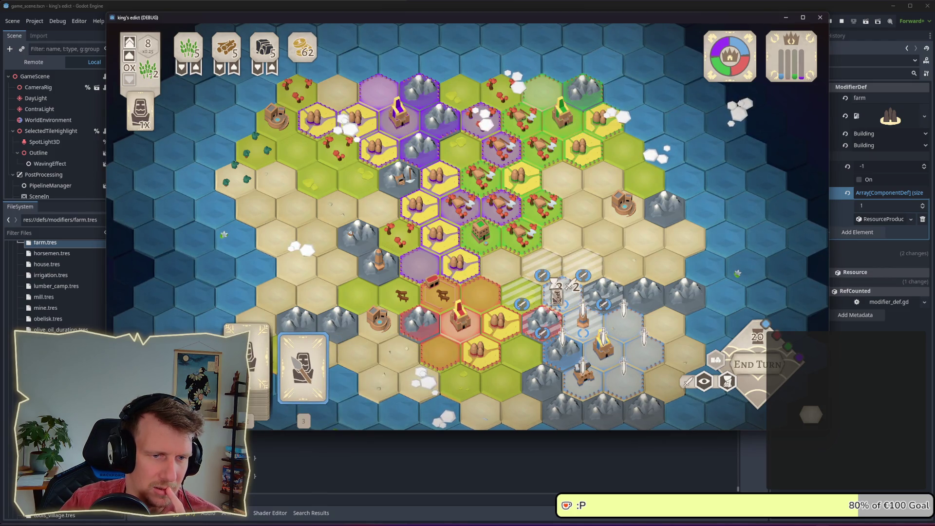
Place a servant on a map tile and a spearman near the blue territory
{"action": "left_click", "coordinate": [253, 368]}
{"action": "left_click", "coordinate": [521, 292]}
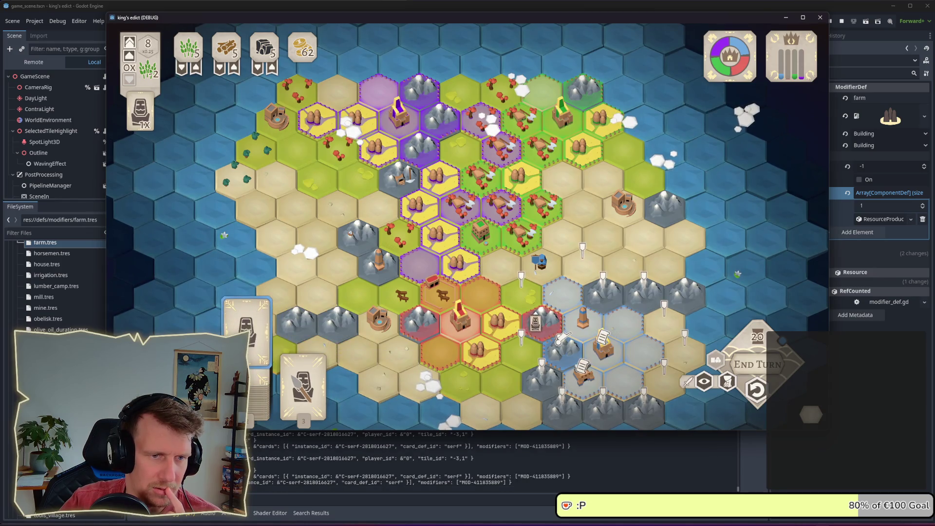
{"action": "left_click", "coordinate": [311, 380]}
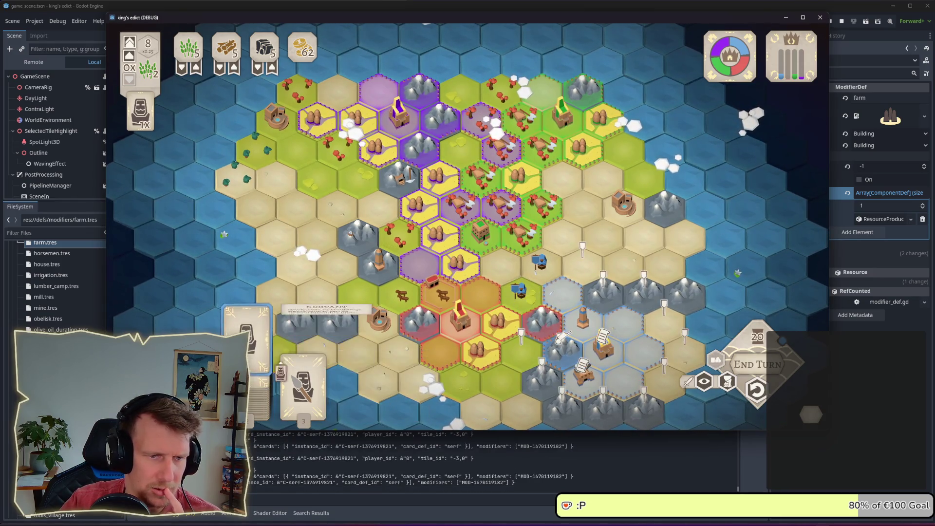
{"action": "left_click", "coordinate": [604, 349]}
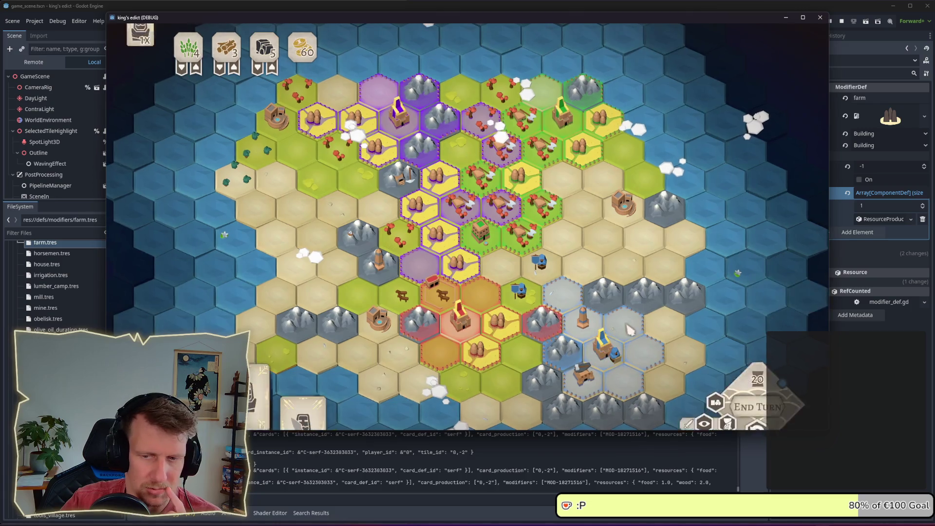
End two turns, then deploy spearmen on a contested tile
{"action": "left_click", "coordinate": [758, 364]}
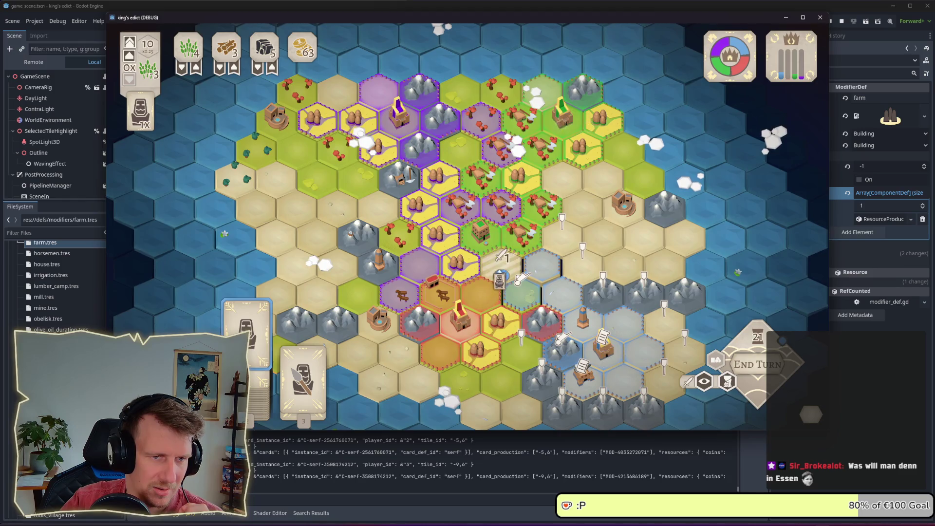
{"action": "left_click", "coordinate": [703, 363]}
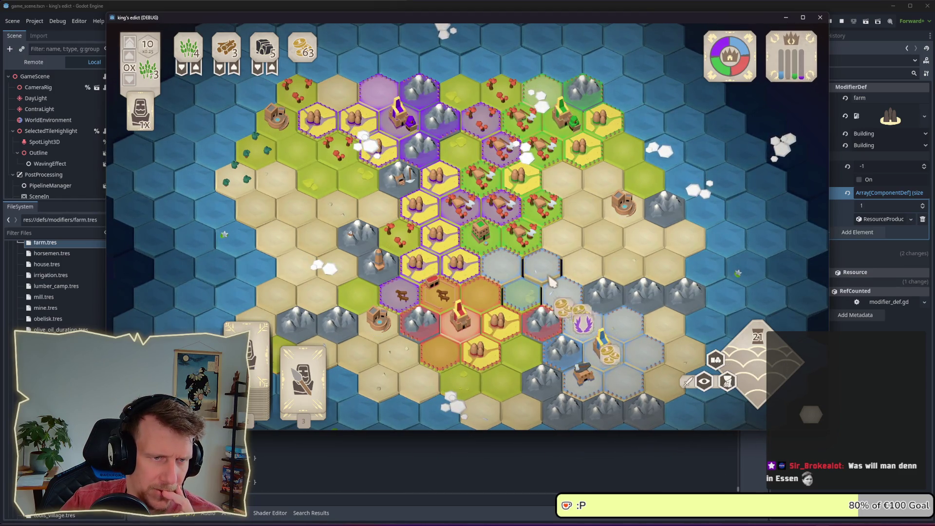
{"action": "mouse_move", "coordinate": [336, 363]}
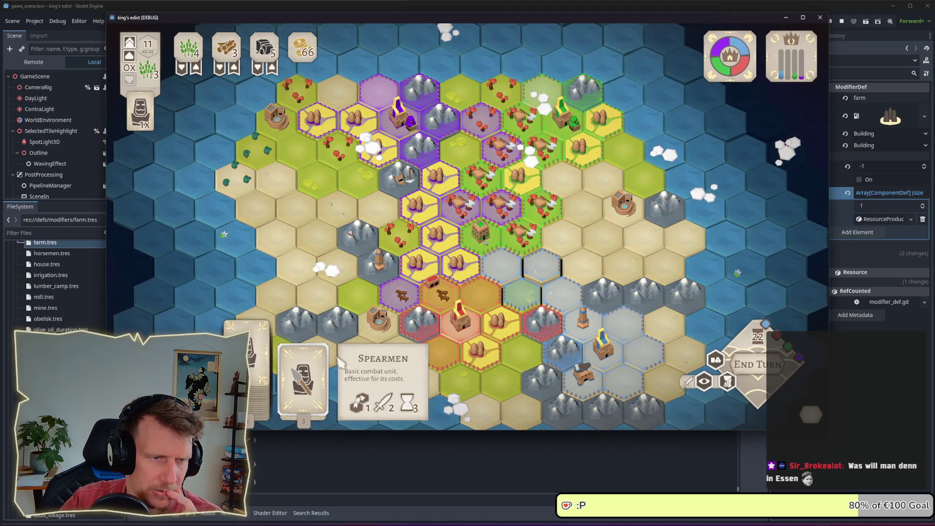
{"action": "left_click", "coordinate": [303, 375]}
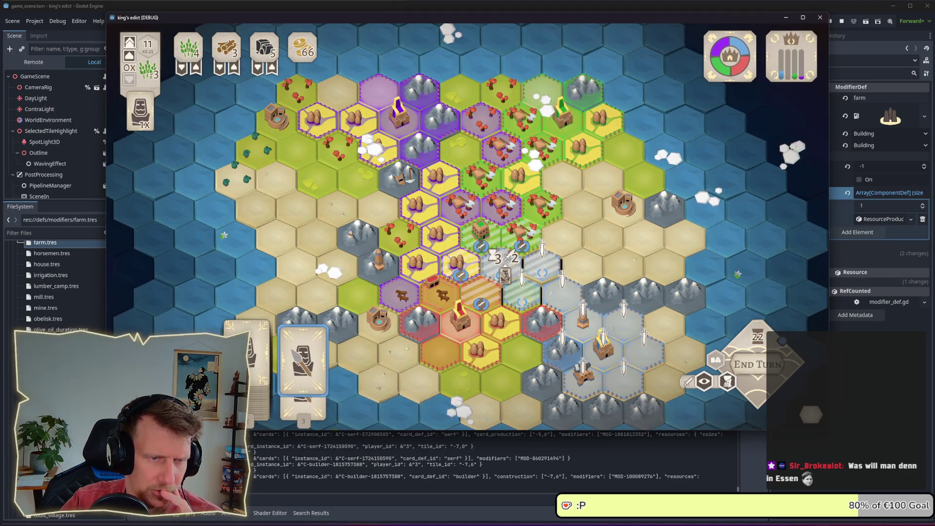
{"action": "left_click", "coordinate": [505, 273]}
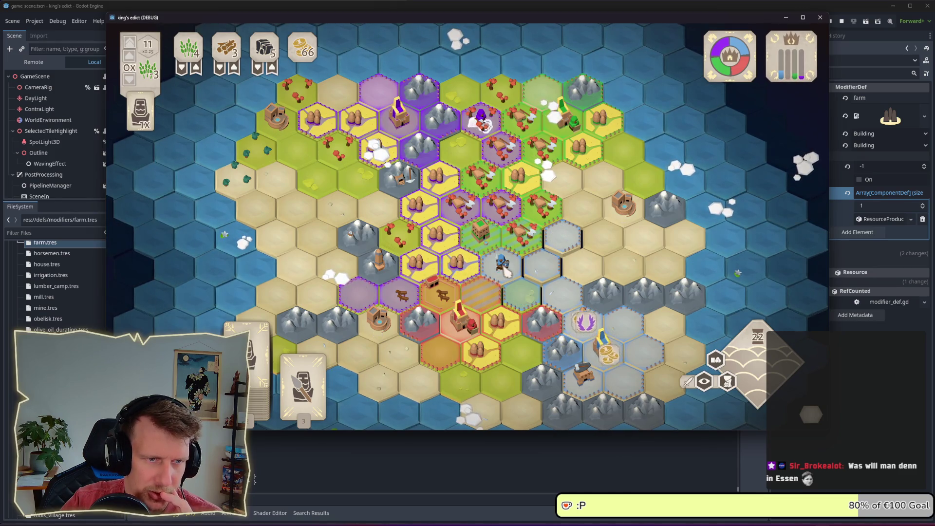
{"action": "mouse_move", "coordinate": [264, 377]}
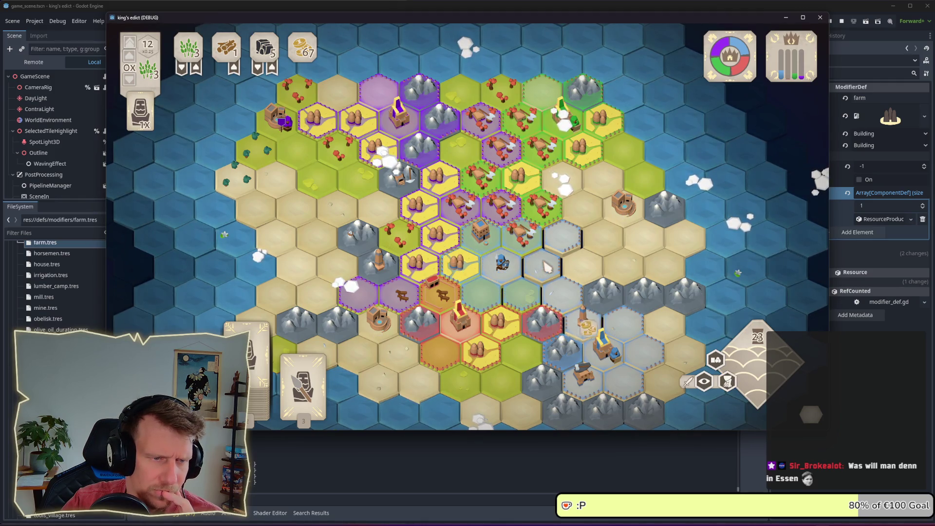
{"action": "scroll", "coordinate": [547, 265], "scroll_direction": "up", "scroll_amount": 1}
{"action": "mouse_move", "coordinate": [306, 392]}
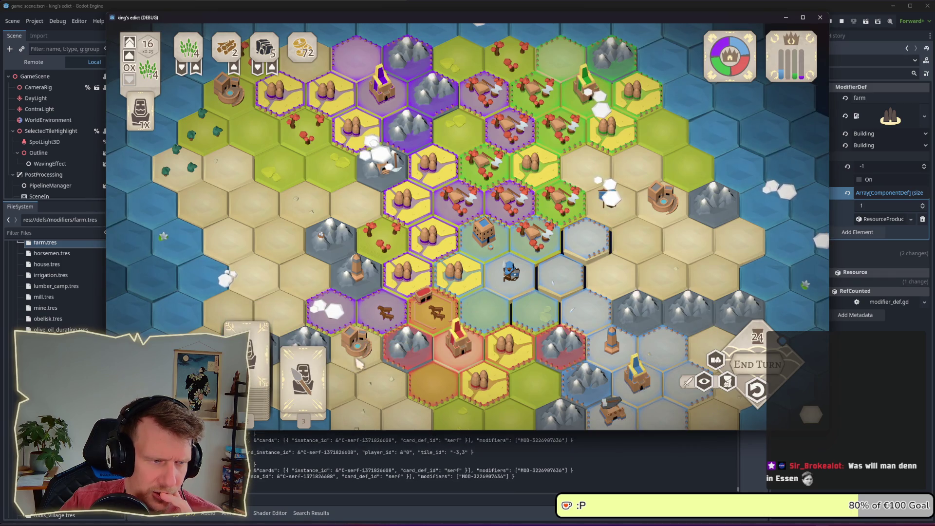
Deploy a spearman, a servant and another spearman on the grey tile, then end the turn
{"action": "left_click", "coordinate": [302, 380]}
{"action": "left_click", "coordinate": [493, 236]}
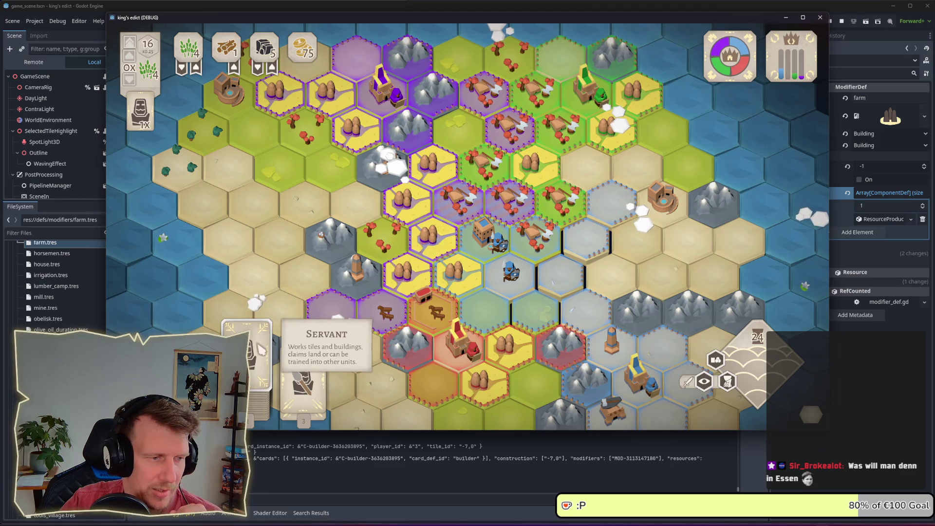
{"action": "left_click", "coordinate": [261, 367]}
{"action": "left_click", "coordinate": [587, 166]}
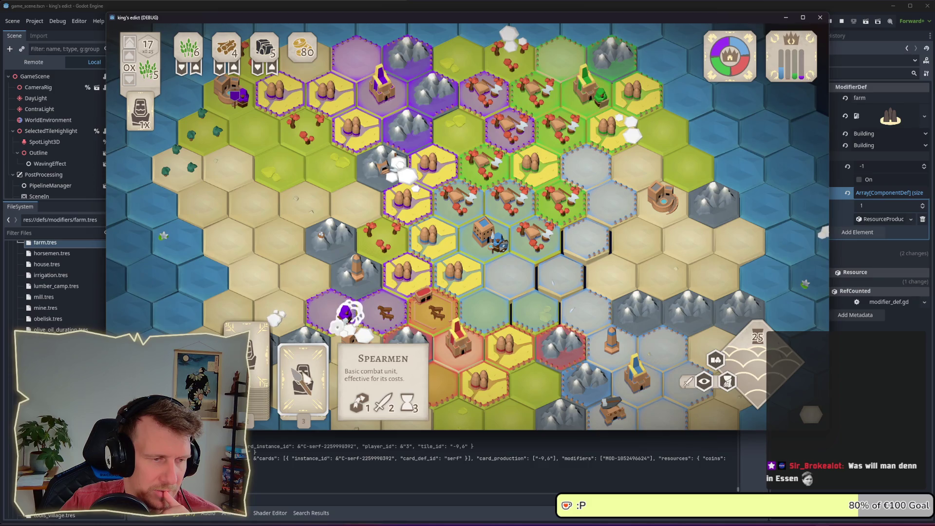
{"action": "left_click_drag", "start_coordinate": [306, 382], "coordinate": [587, 166]}
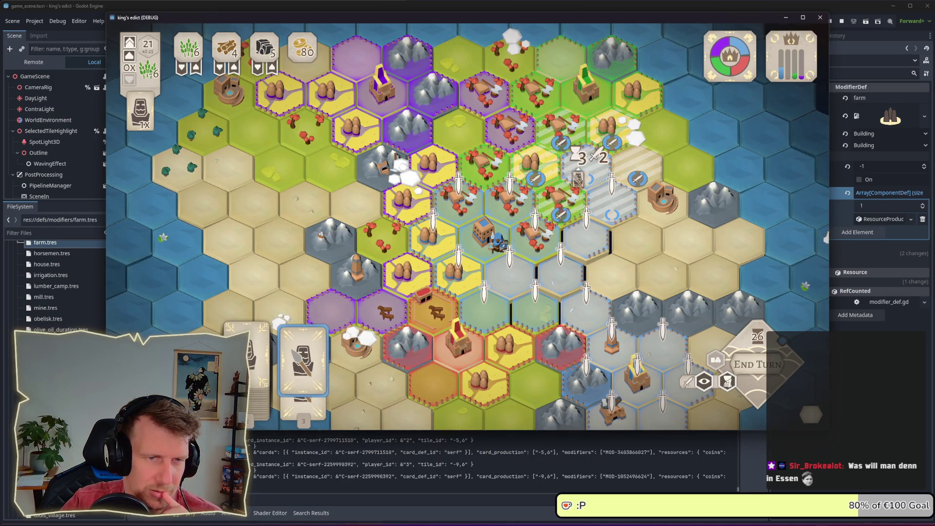
{"action": "left_click", "coordinate": [760, 366]}
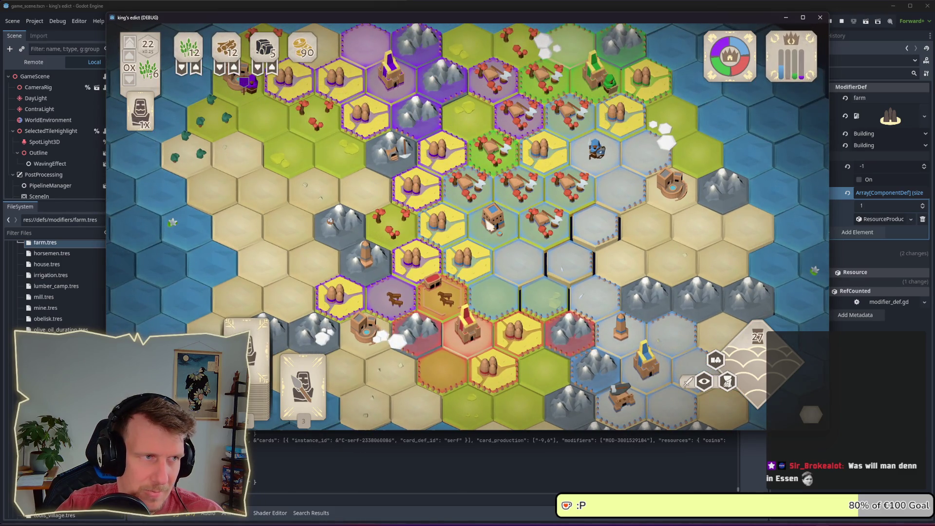
Place a serf, put spearmen beside the blue building, and build tools on the mountain tile
{"action": "left_click", "coordinate": [303, 375]}
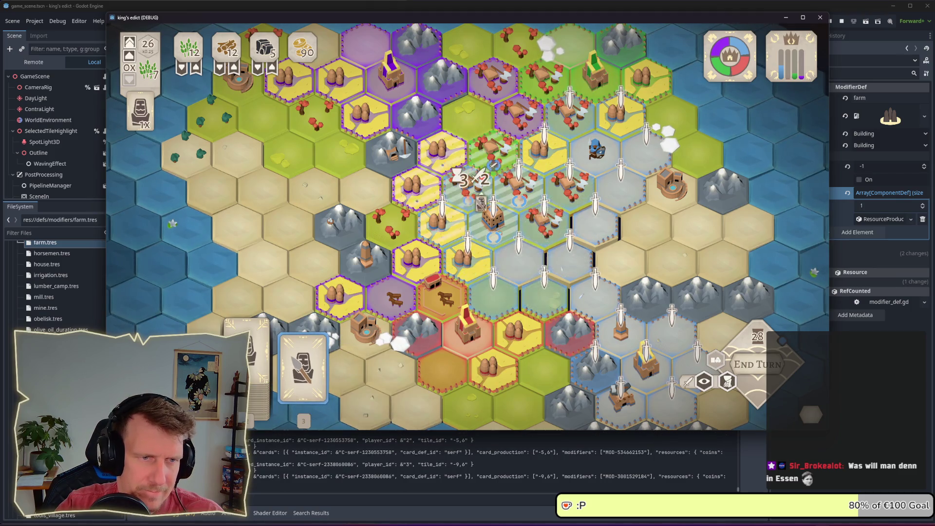
{"action": "left_click", "coordinate": [476, 200]}
{"action": "left_click", "coordinate": [246, 336]}
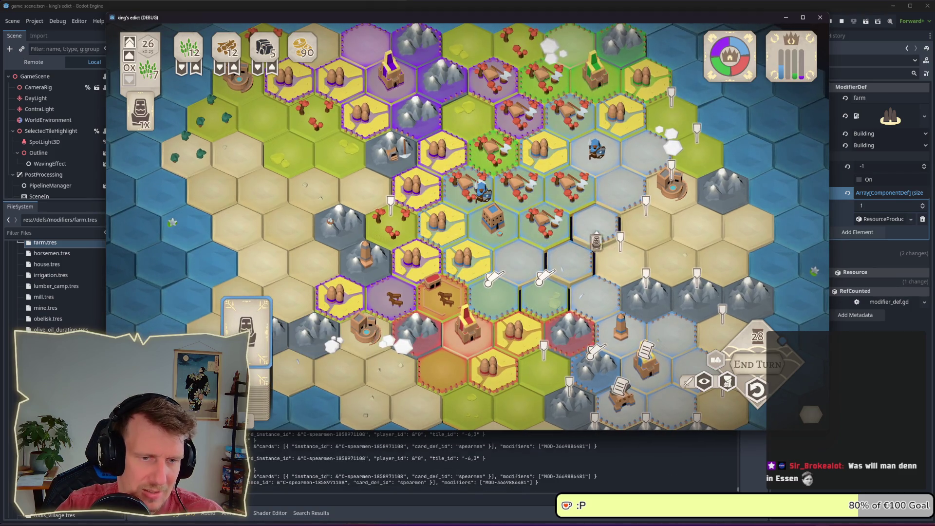
{"action": "left_click", "coordinate": [648, 375]}
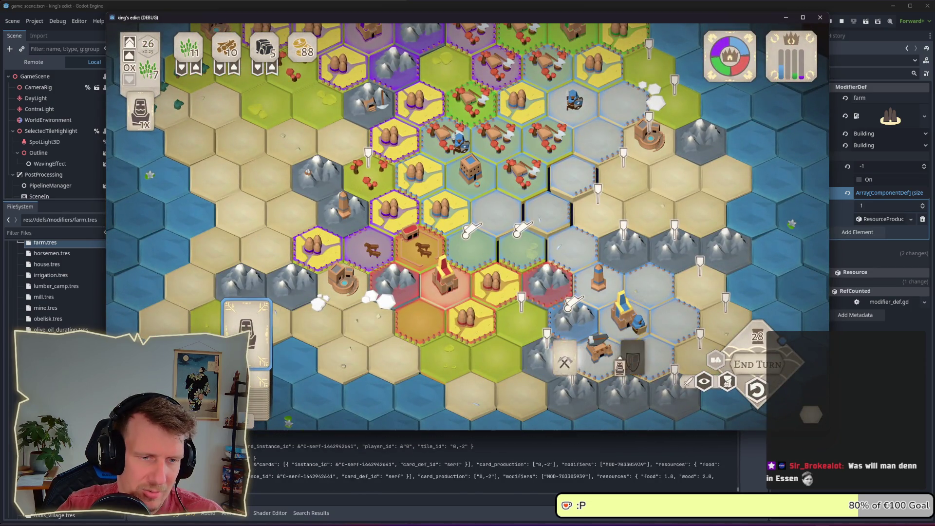
{"action": "left_click", "coordinate": [599, 353]}
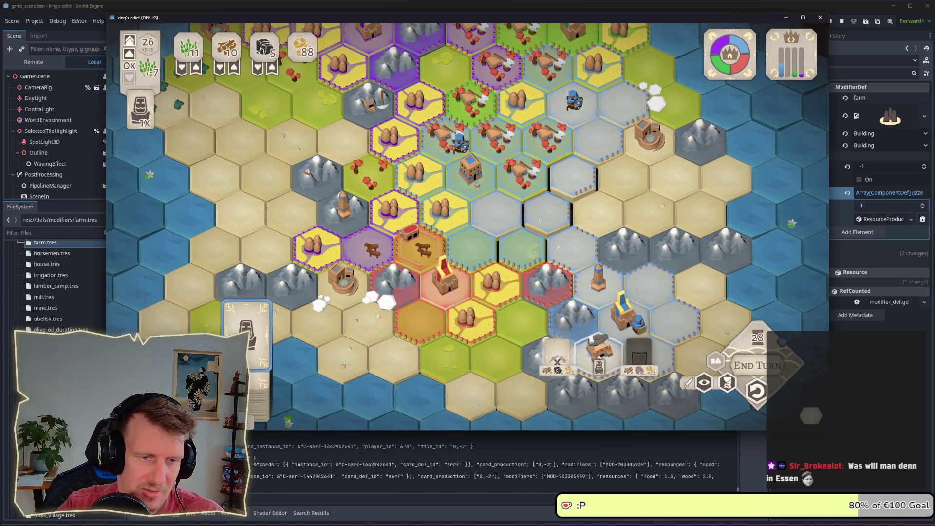
{"action": "left_click", "coordinate": [784, 352]}
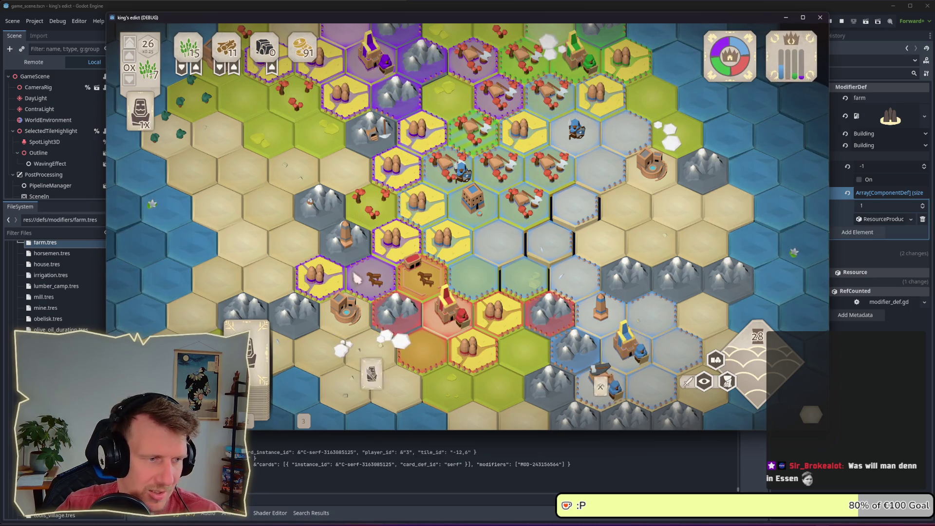
Deploy another spearman, play the tools card on tile -4,2, and end the turn
{"action": "left_click", "coordinate": [317, 385]}
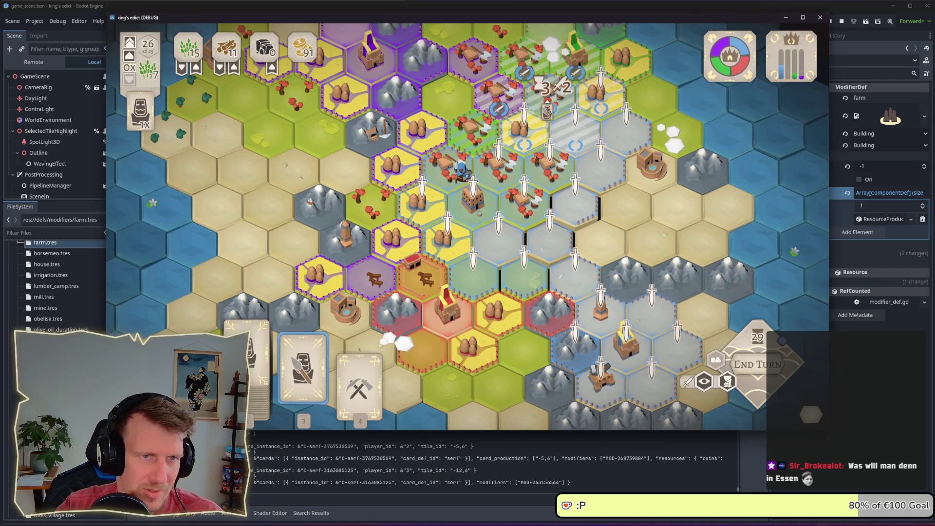
{"action": "left_click", "coordinate": [548, 110]}
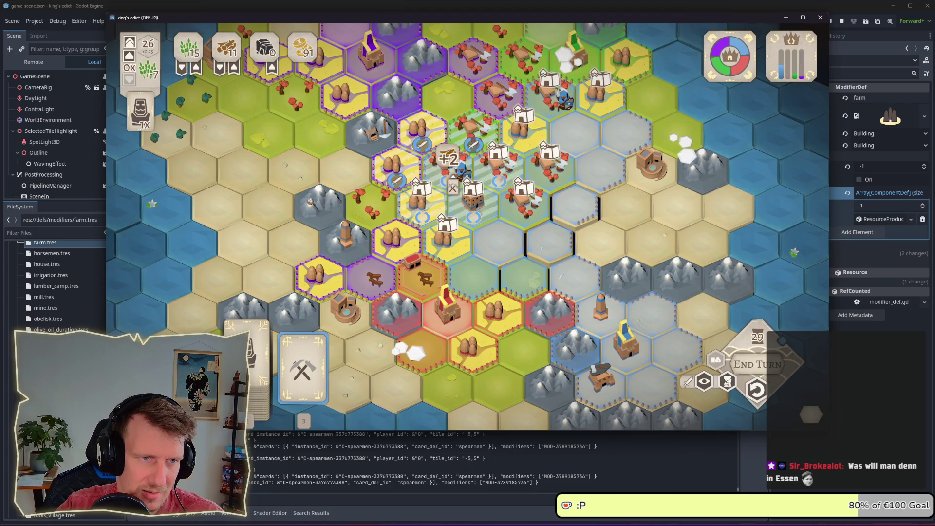
{"action": "left_click", "coordinate": [507, 223]}
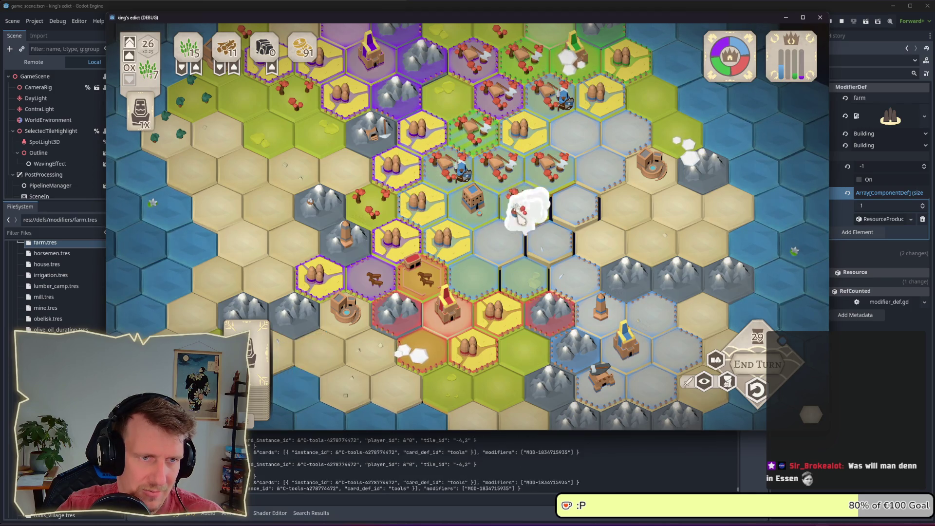
{"action": "left_click", "coordinate": [758, 369]}
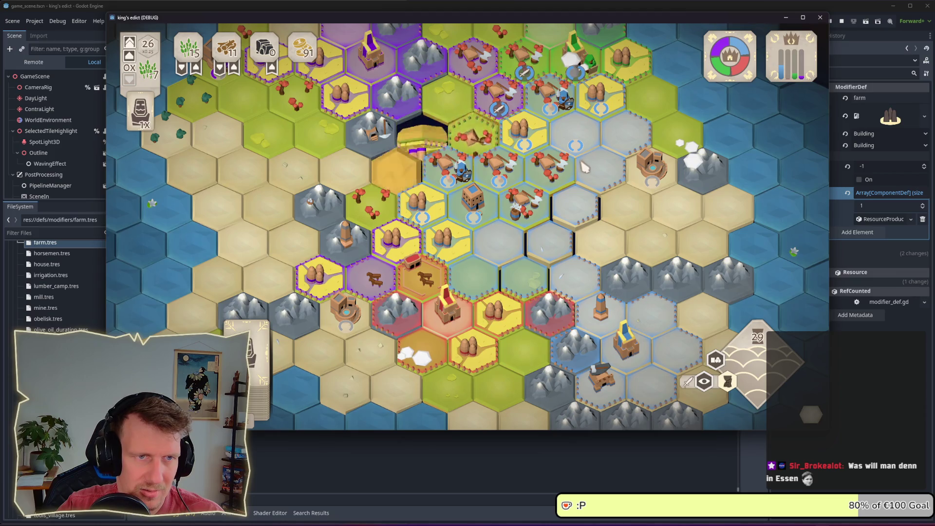
{"action": "left_click_drag", "start_coordinate": [583, 130], "coordinate": [574, 195]}
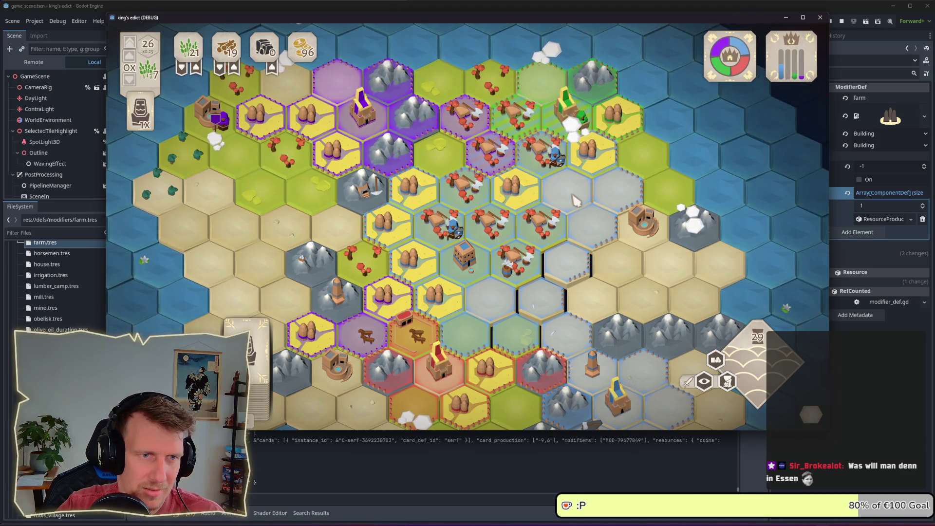
End the turn, then place a Spearman card on a map tile
{"action": "left_click", "coordinate": [765, 369]}
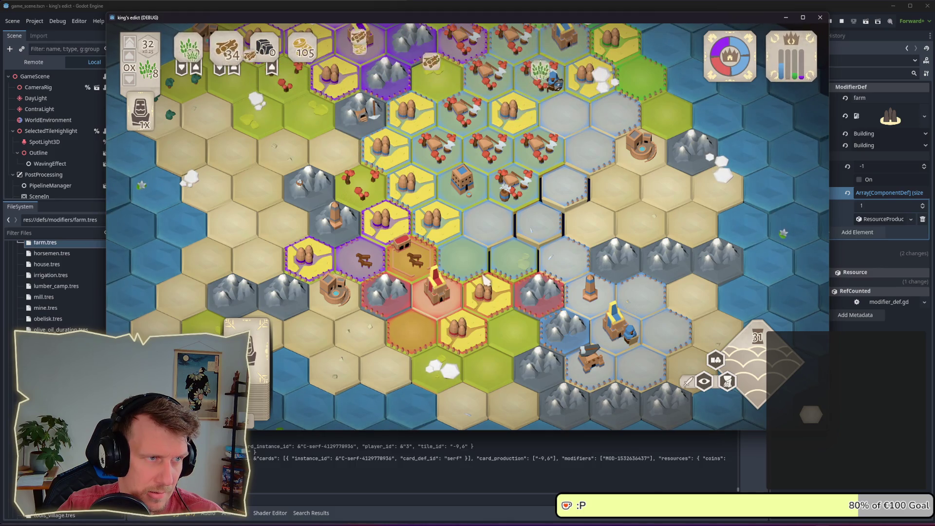
{"action": "left_click", "coordinate": [266, 353]}
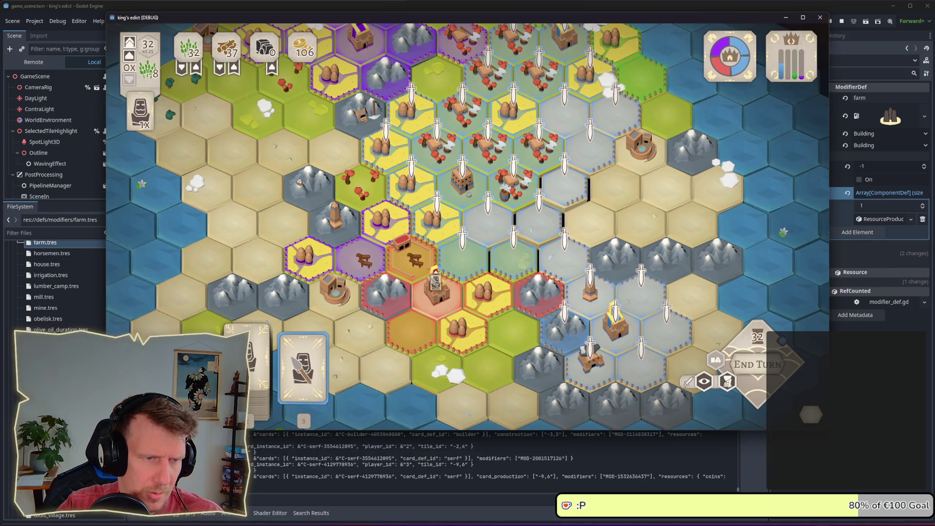
{"action": "left_click", "coordinate": [462, 257]}
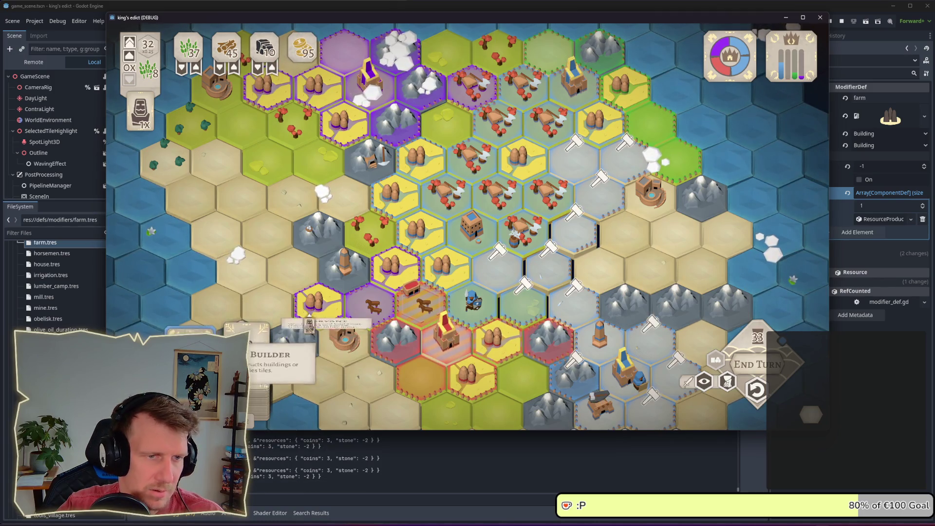
Build a barracks on one grey hex and a sawmill on another
{"action": "left_click", "coordinate": [572, 239]}
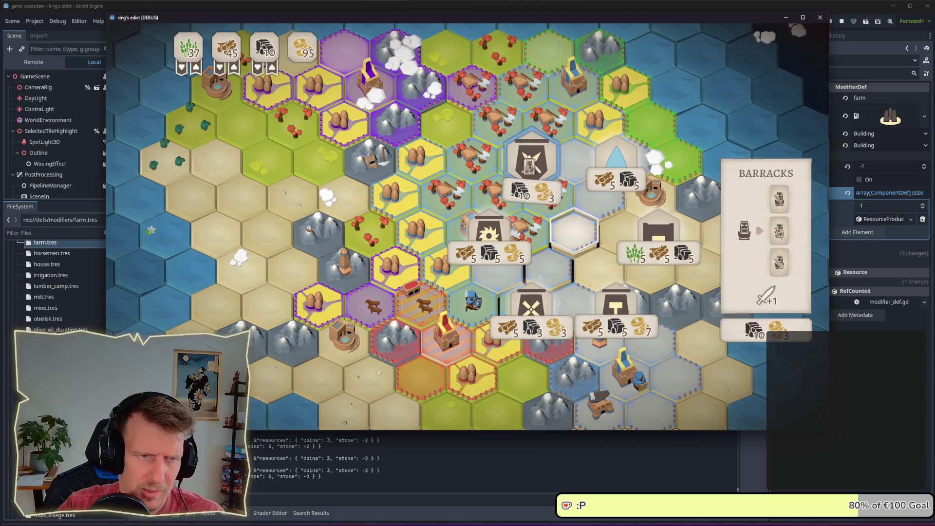
{"action": "left_click", "coordinate": [537, 171]}
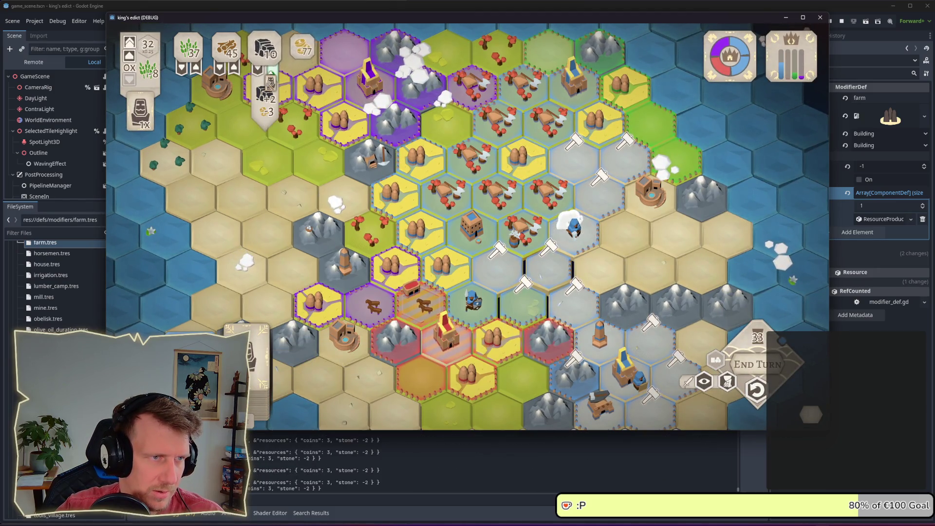
{"action": "left_click", "coordinate": [548, 271]}
{"action": "left_click", "coordinate": [504, 212]}
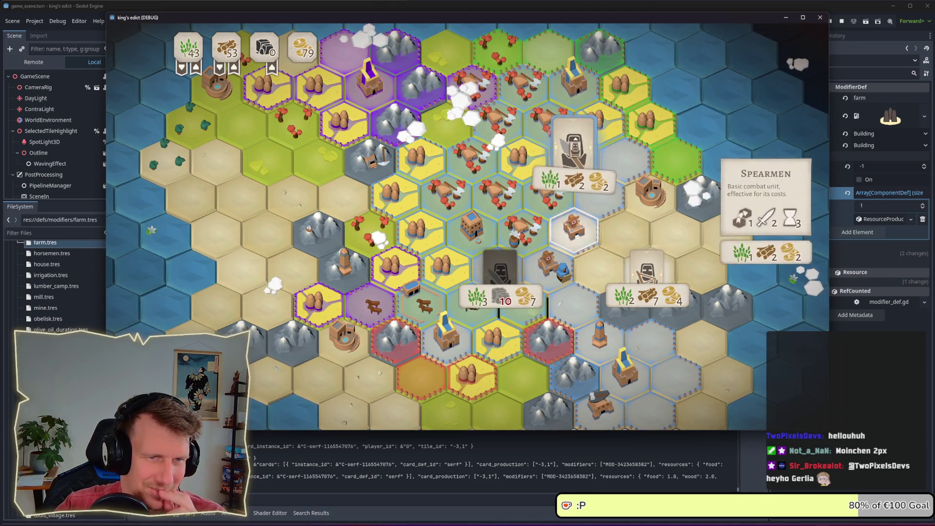
Recruit the unit costing 2 food, 7 wood and 4 coins, then deploy a spearman and an archer
{"action": "left_click", "coordinate": [631, 281]}
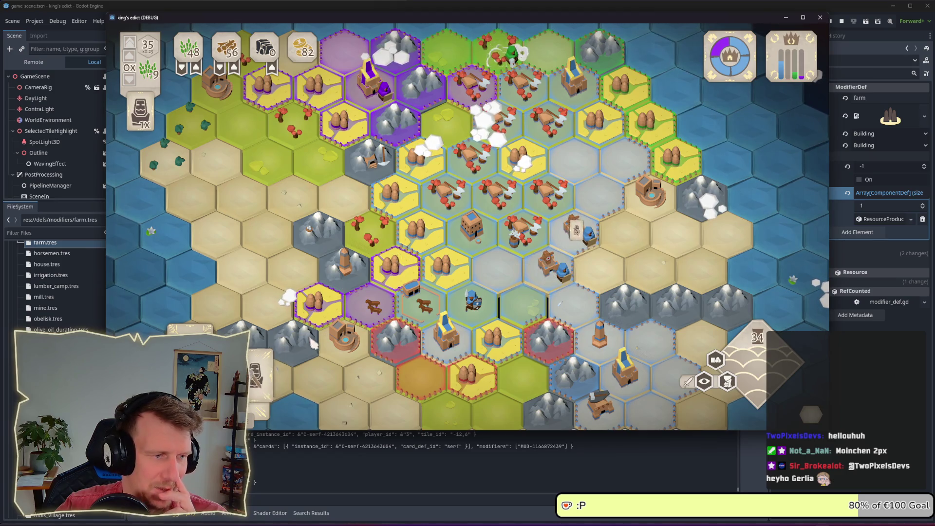
{"action": "left_click", "coordinate": [259, 388]}
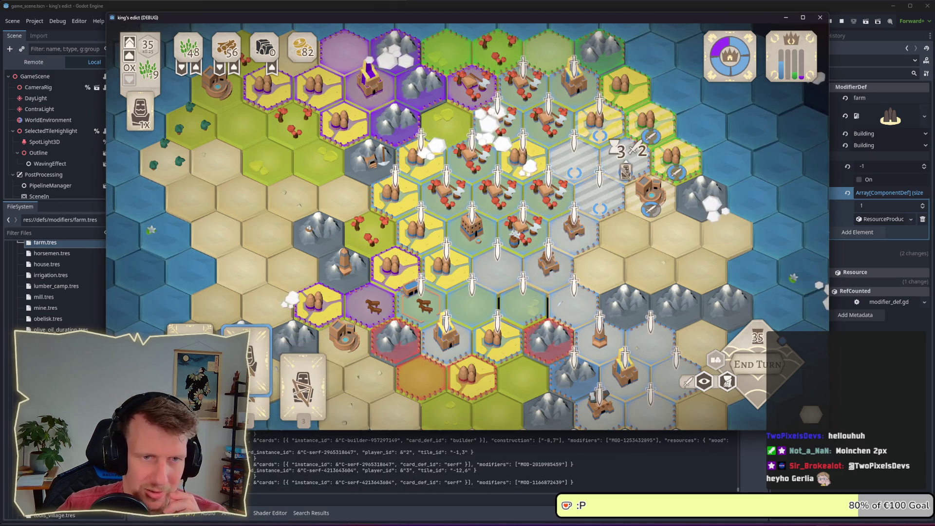
{"action": "left_click", "coordinate": [630, 171]}
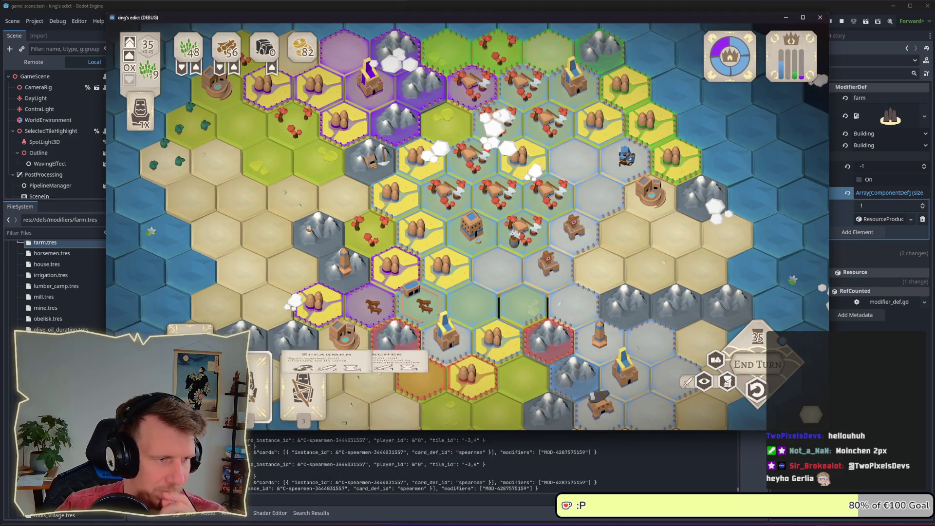
{"action": "left_click", "coordinate": [326, 361]}
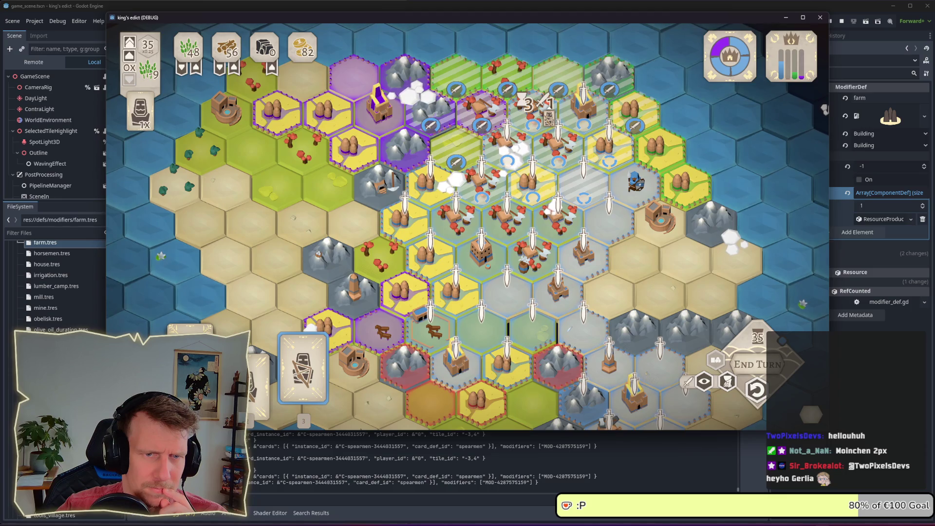
{"action": "left_click", "coordinate": [549, 117]}
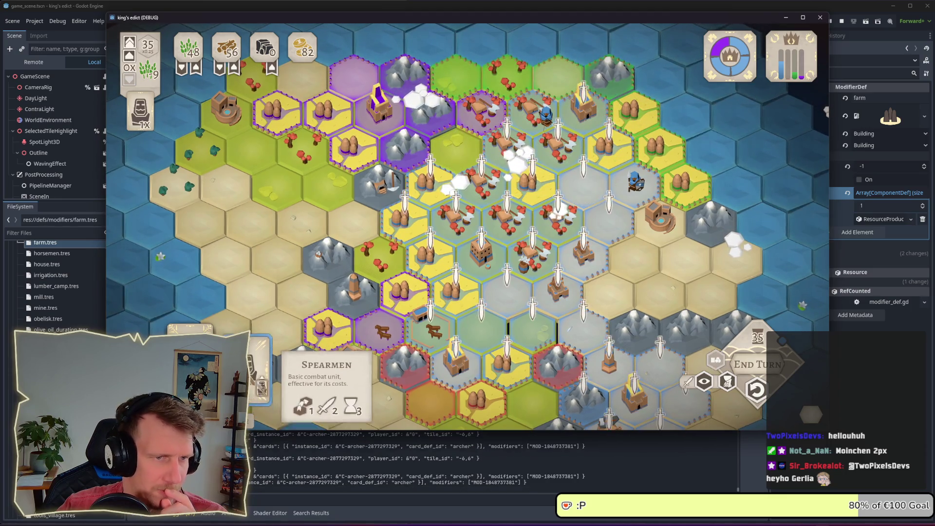
Place another unit and a serf, and back out of spearman recruiting
{"action": "left_click", "coordinate": [451, 207]}
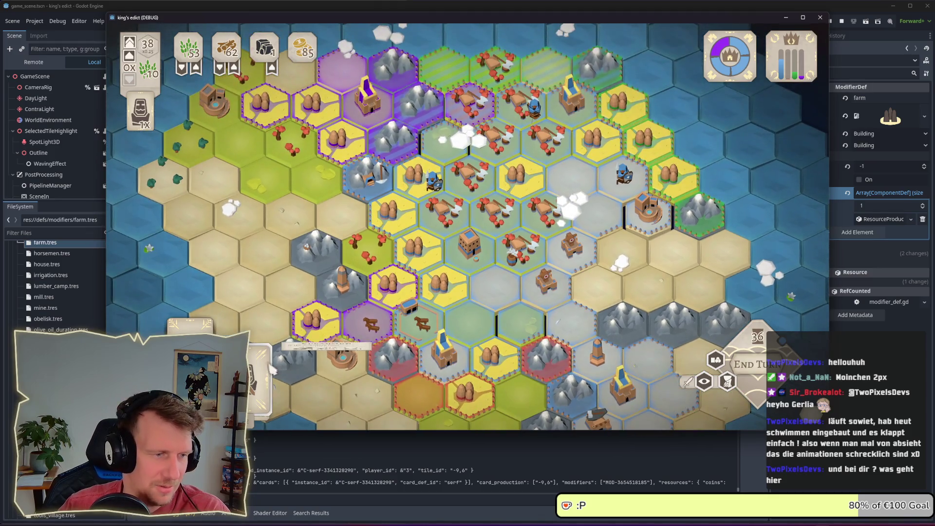
{"action": "left_click", "coordinate": [246, 360]}
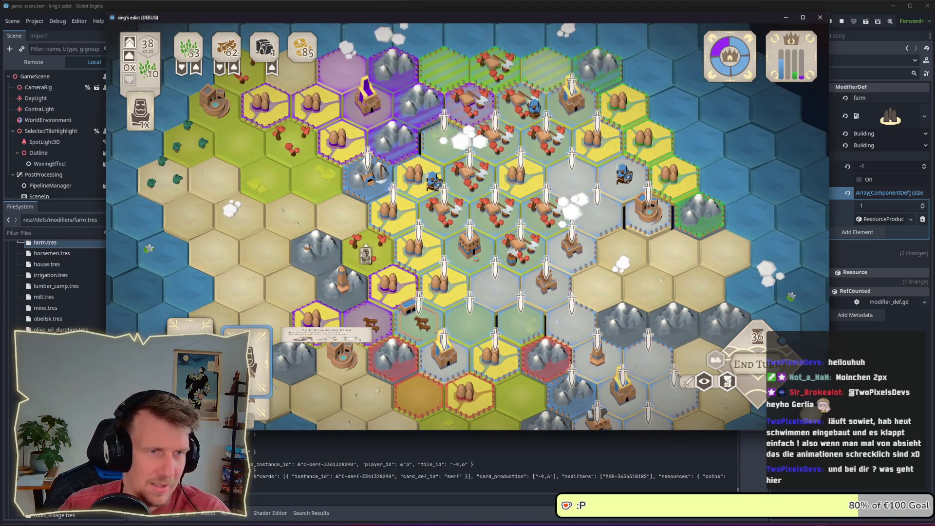
{"action": "left_click", "coordinate": [190, 319]}
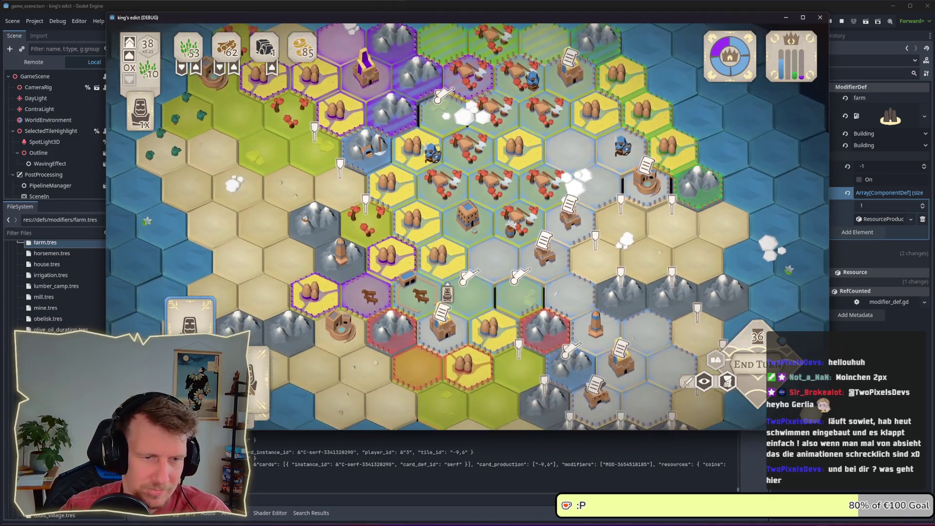
{"action": "left_click", "coordinate": [620, 370]}
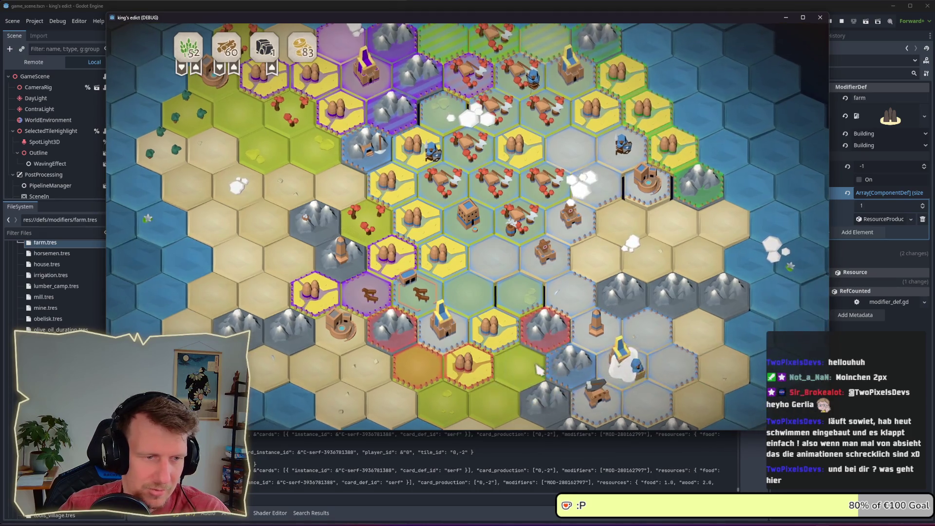
{"action": "left_click", "coordinate": [687, 395]}
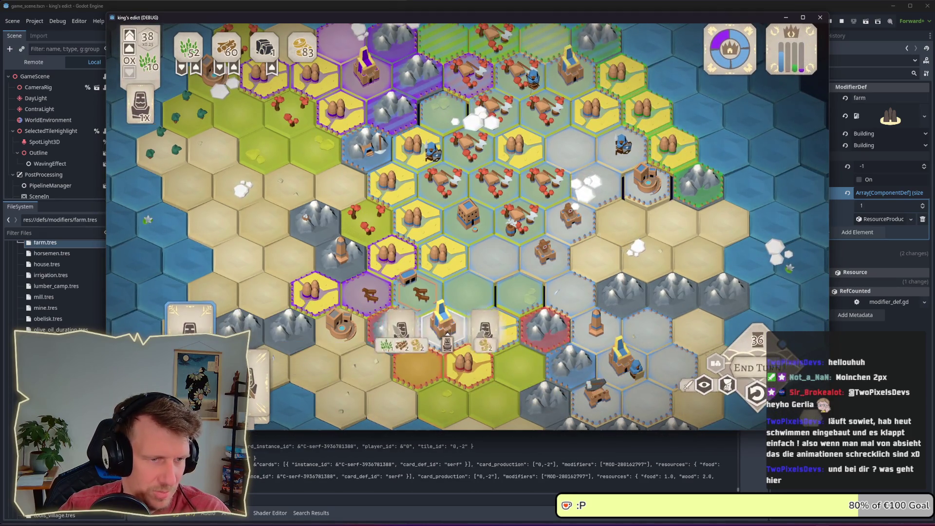
{"action": "key", "text": "Escape"}
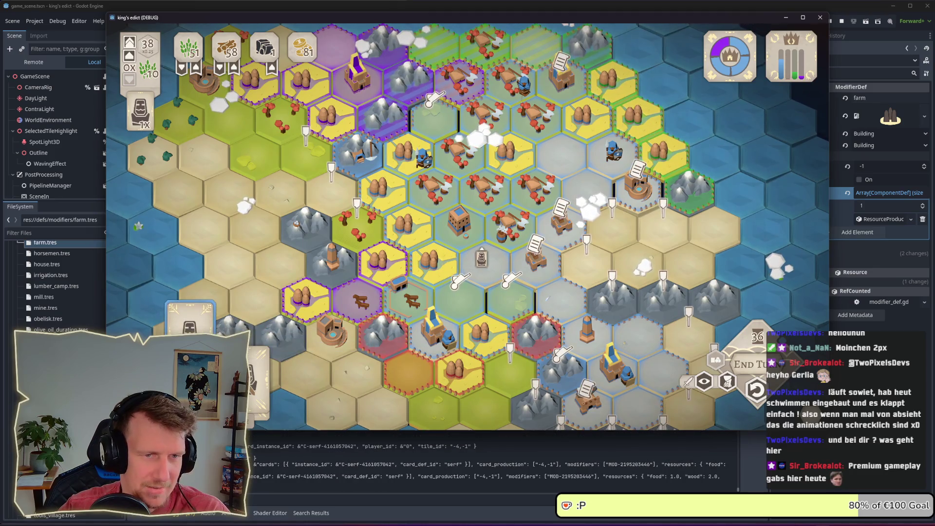
Place two more serfs around the central tile and end the turn
{"action": "left_click", "coordinate": [190, 323]}
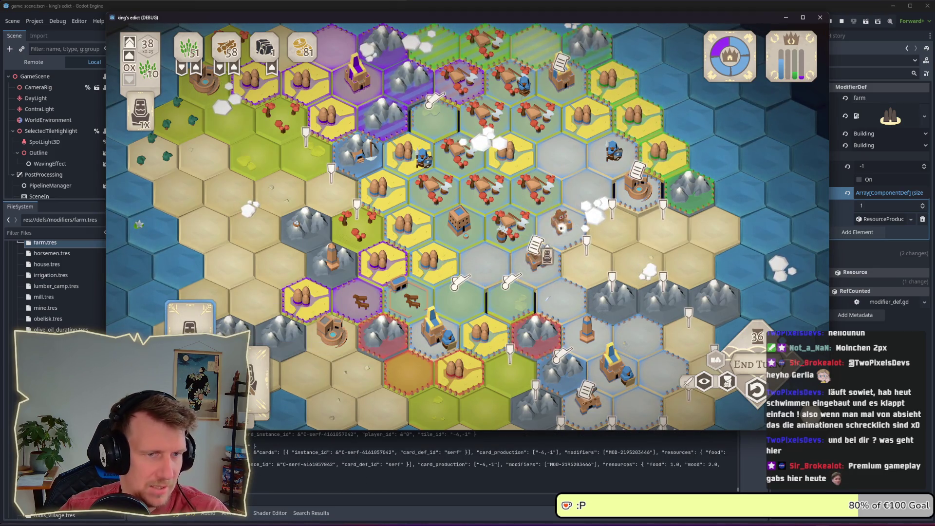
{"action": "left_click", "coordinate": [533, 253]}
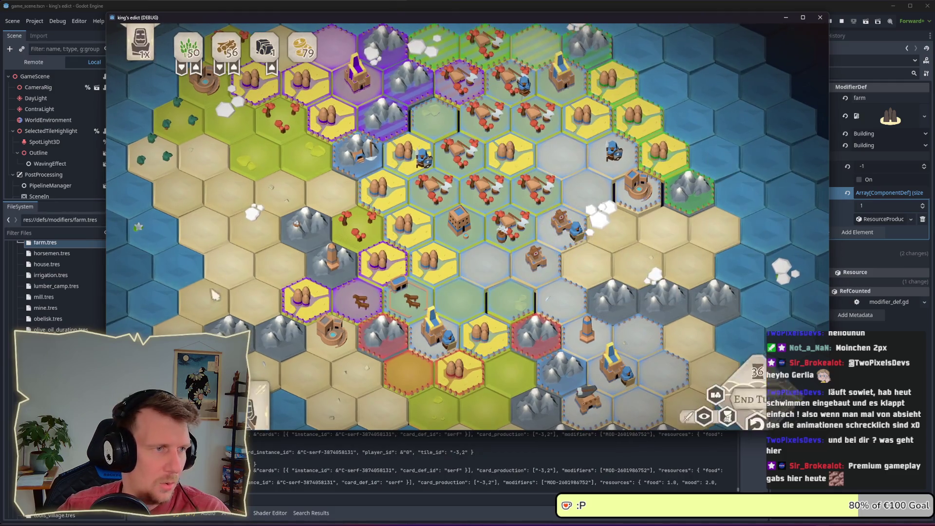
{"action": "left_click", "coordinate": [530, 245]}
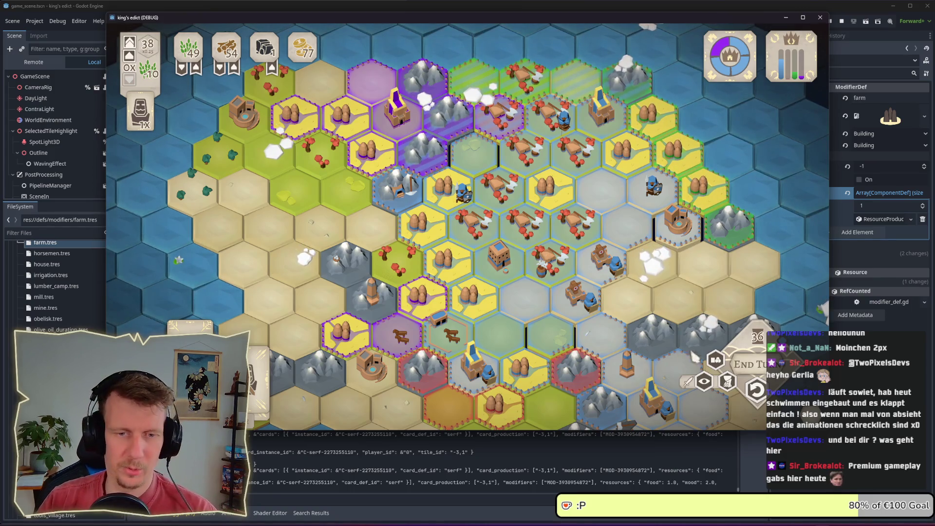
{"action": "left_click", "coordinate": [760, 371]}
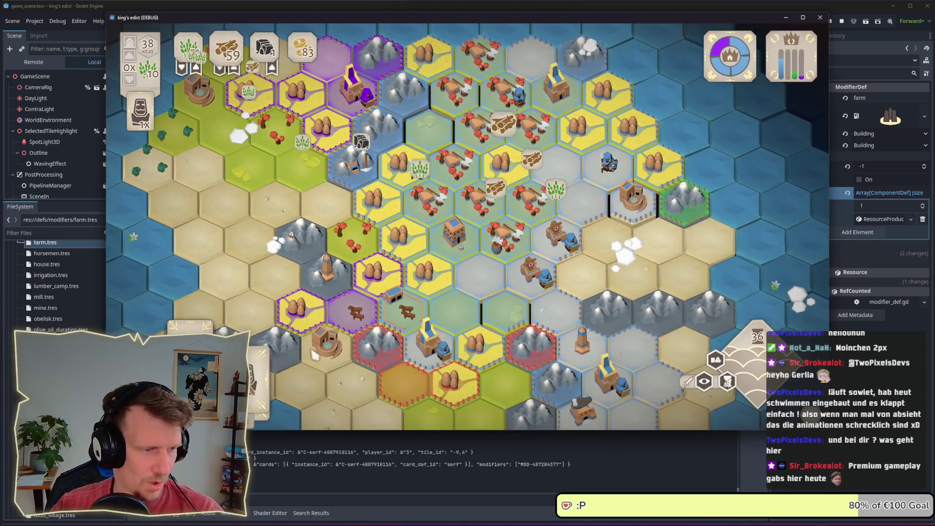
{"action": "mouse_move", "coordinate": [256, 387]}
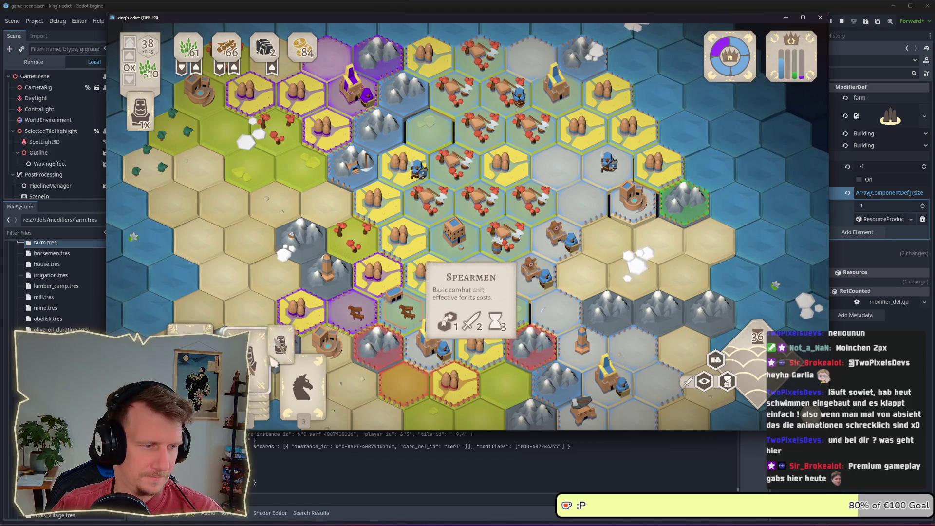
Deploy spearmen, play the Horse card on the +2 tile, add spearmen centrally, and end the turn
{"action": "left_click", "coordinate": [258, 388]}
{"action": "left_click", "coordinate": [631, 222]}
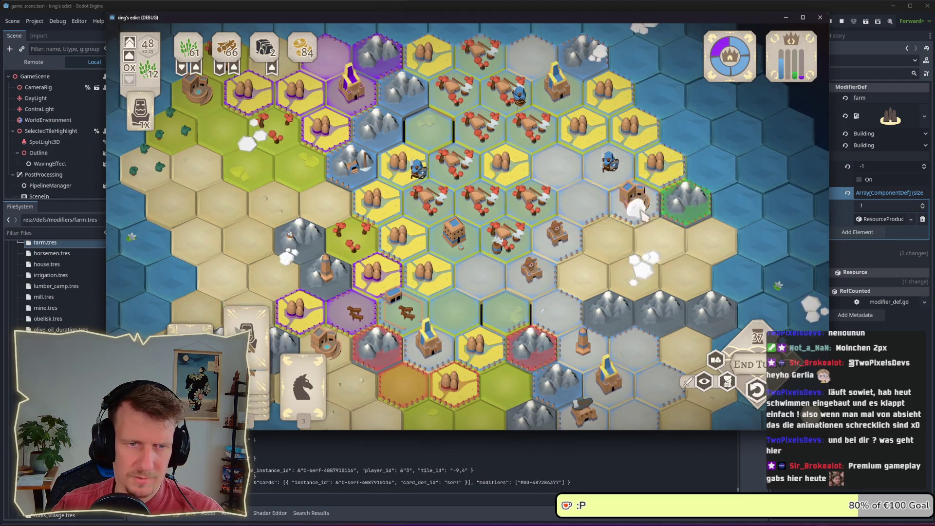
{"action": "left_click", "coordinate": [302, 375]}
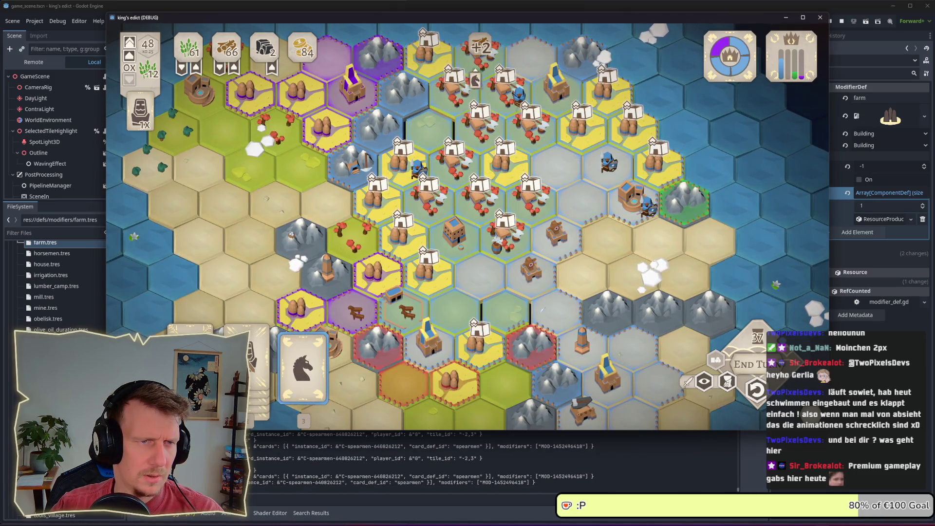
{"action": "left_click", "coordinate": [501, 256]}
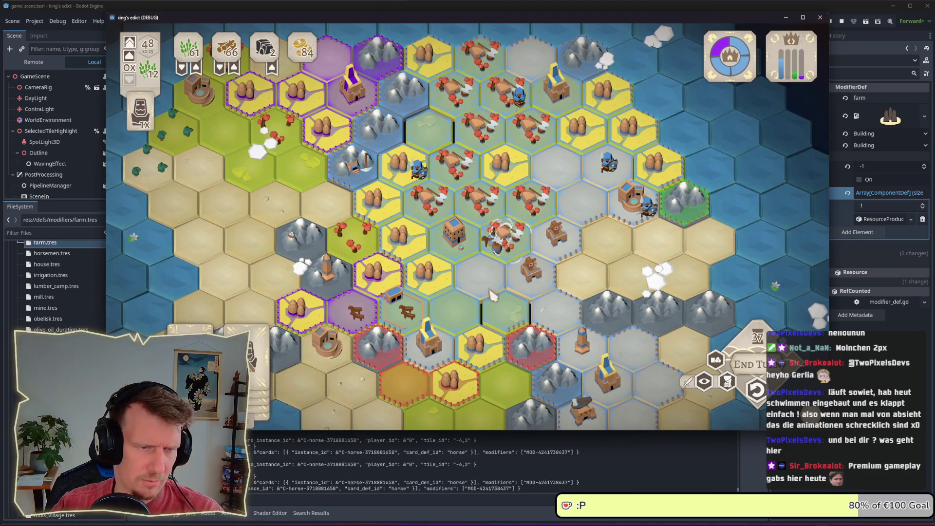
{"action": "scroll", "coordinate": [439, 293], "scroll_direction": "up", "scroll_amount": 3}
{"action": "scroll", "coordinate": [428, 302], "scroll_direction": "down", "scroll_amount": 3}
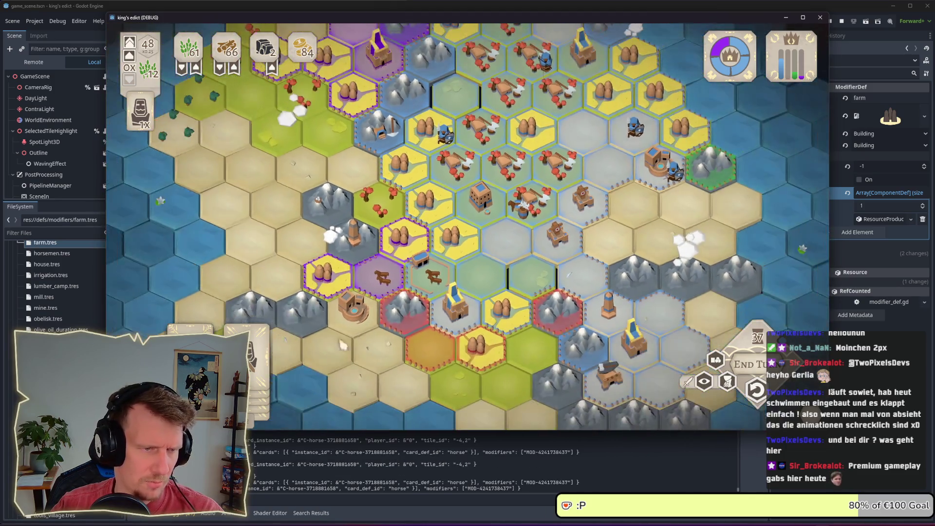
{"action": "left_click", "coordinate": [247, 341]}
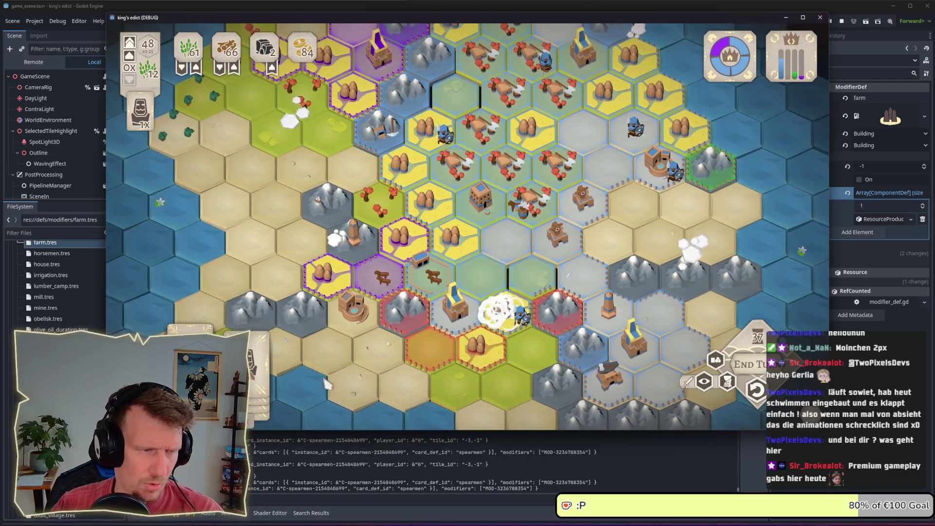
{"action": "left_click", "coordinate": [454, 304]}
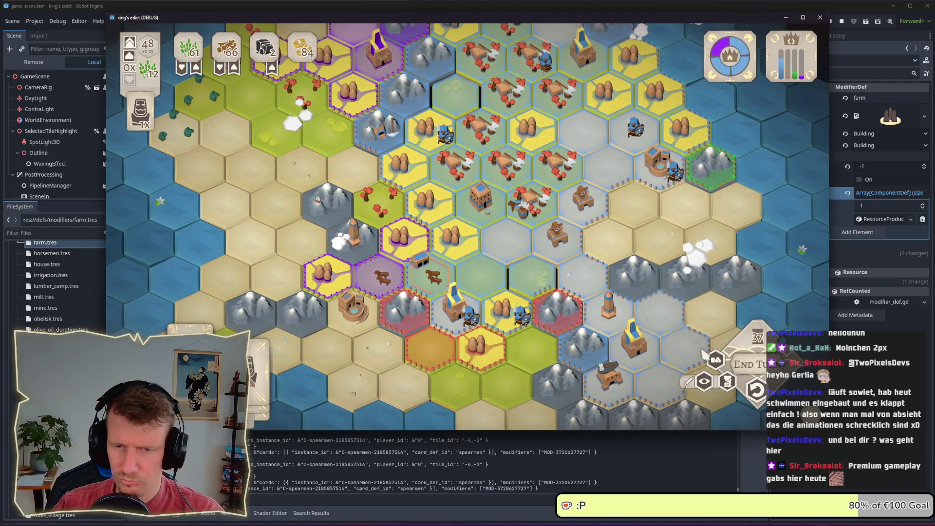
{"action": "left_click", "coordinate": [746, 360]}
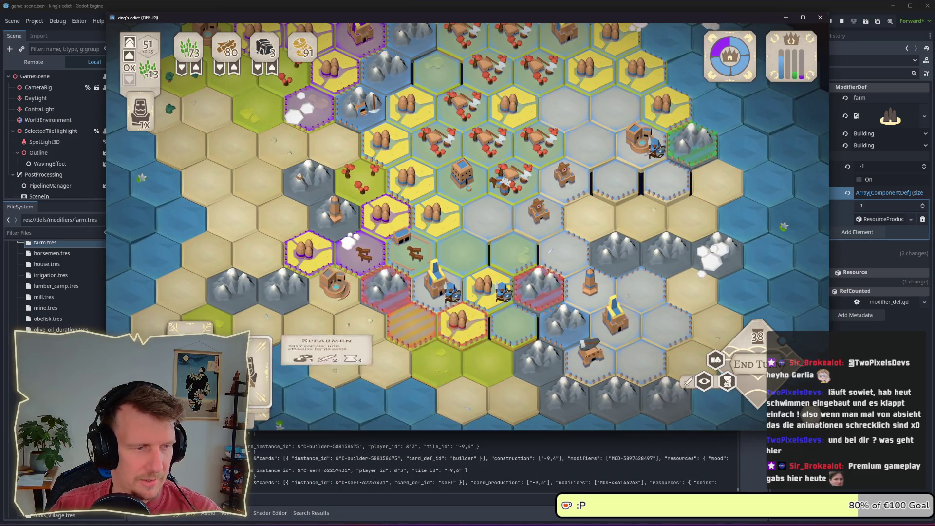
Place spearmen on tile -8,4, a serf and servants, then drag more spearmen onto the map
{"action": "left_click", "coordinate": [251, 360]}
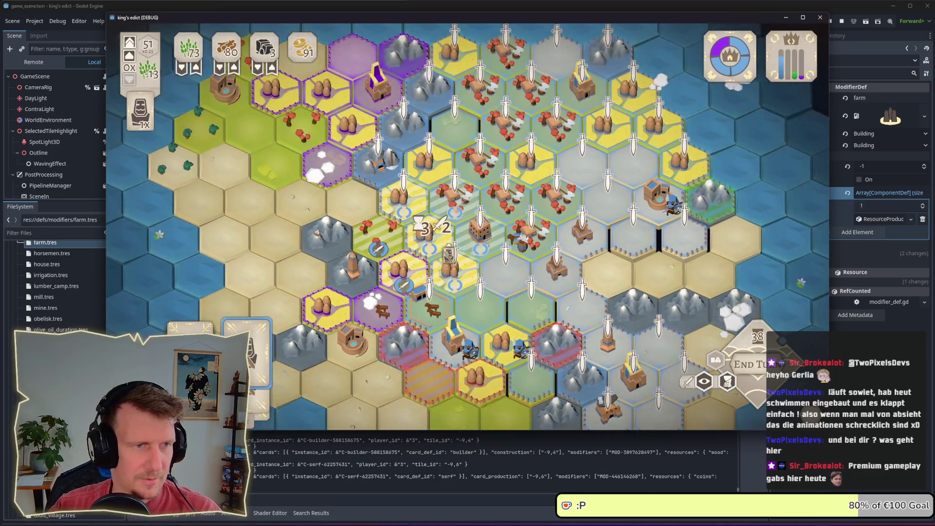
{"action": "left_click", "coordinate": [379, 178]}
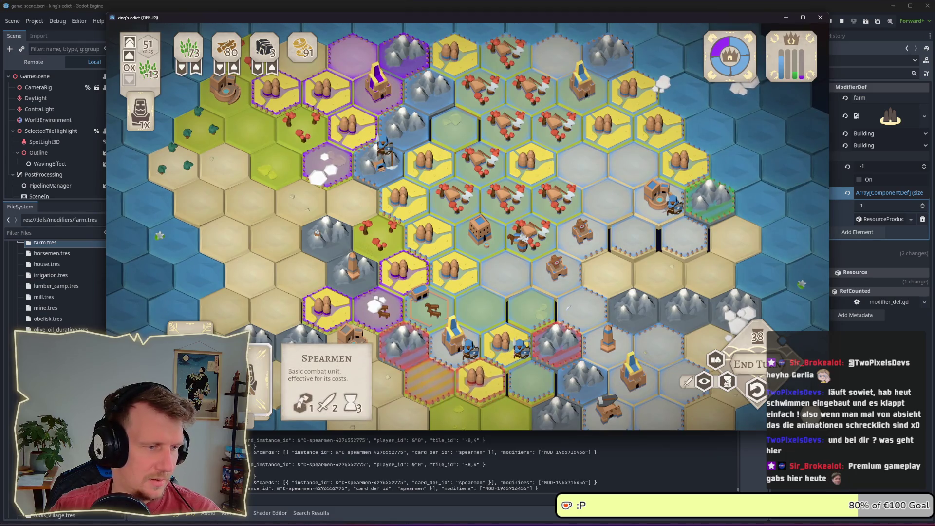
{"action": "left_click", "coordinate": [372, 243]}
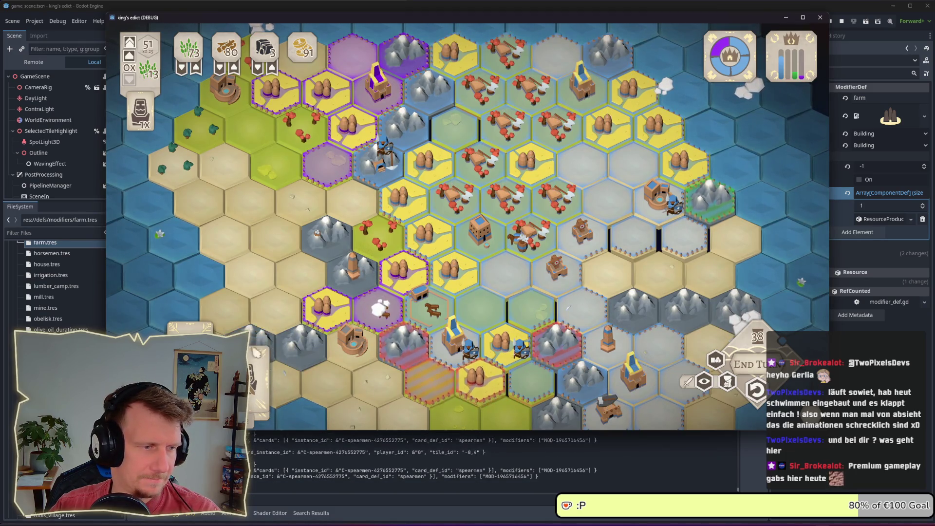
{"action": "left_click", "coordinate": [351, 197]}
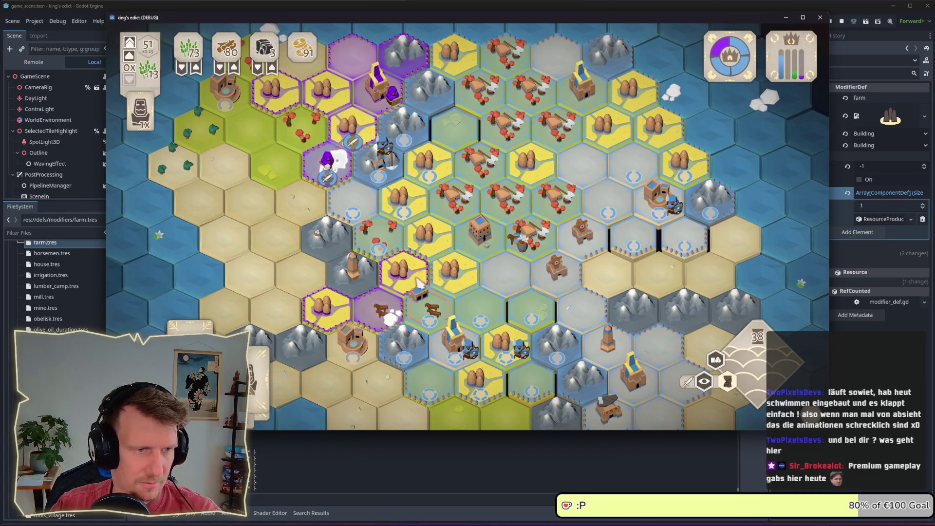
{"action": "mouse_move", "coordinate": [193, 341]}
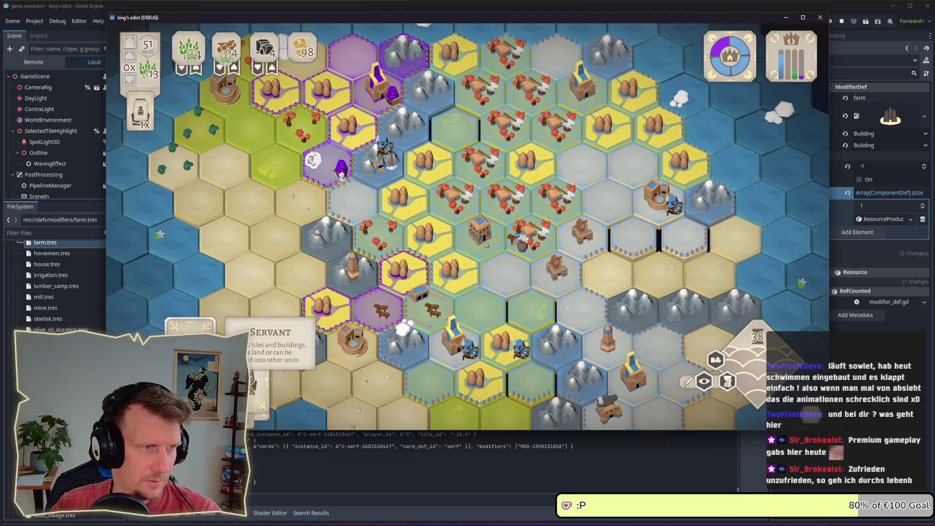
{"action": "left_click_drag", "start_coordinate": [269, 324], "coordinate": [354, 256]}
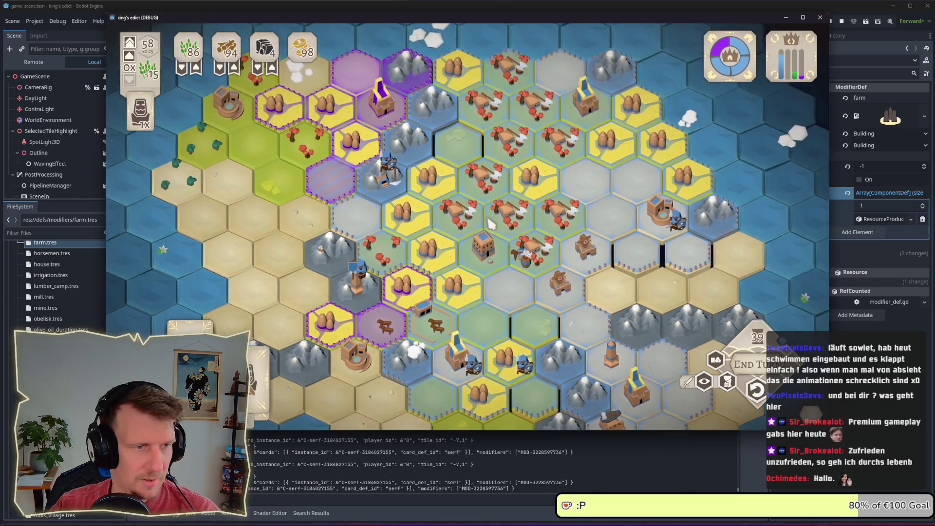
{"action": "mouse_move", "coordinate": [246, 361]}
{"action": "left_mouse_down"}
{"action": "mouse_move", "coordinate": [459, 173]}
{"action": "mouse_move", "coordinate": [456, 102]}
{"action": "left_mouse_up"}
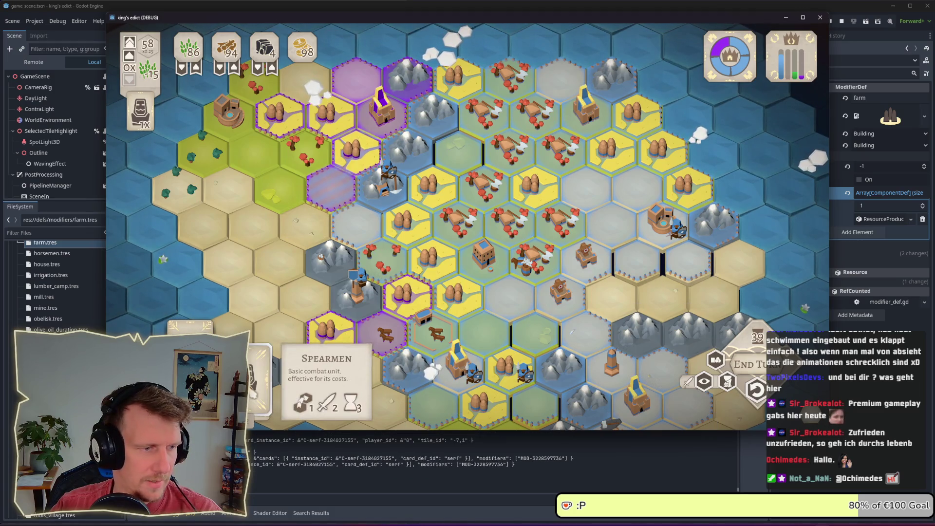
{"action": "left_click_drag", "start_coordinate": [263, 375], "coordinate": [411, 137]}
{"action": "mouse_move", "coordinate": [260, 378]}
{"action": "left_mouse_down"}
{"action": "mouse_move", "coordinate": [423, 146]}
{"action": "mouse_move", "coordinate": [438, 105]}
{"action": "left_mouse_up"}
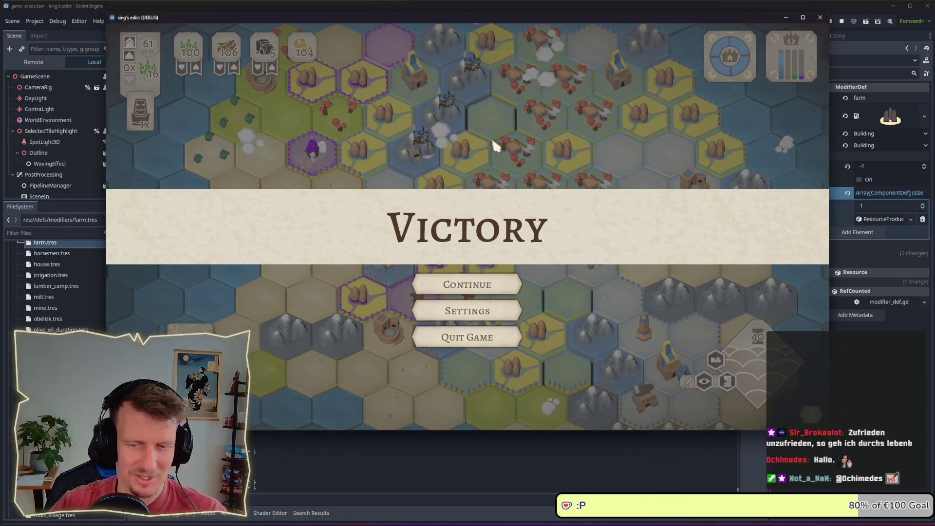
Continue past the Victory screen to view the map, then quit the game and stop it
{"action": "left_click", "coordinate": [480, 292]}
{"action": "key", "text": "d"}
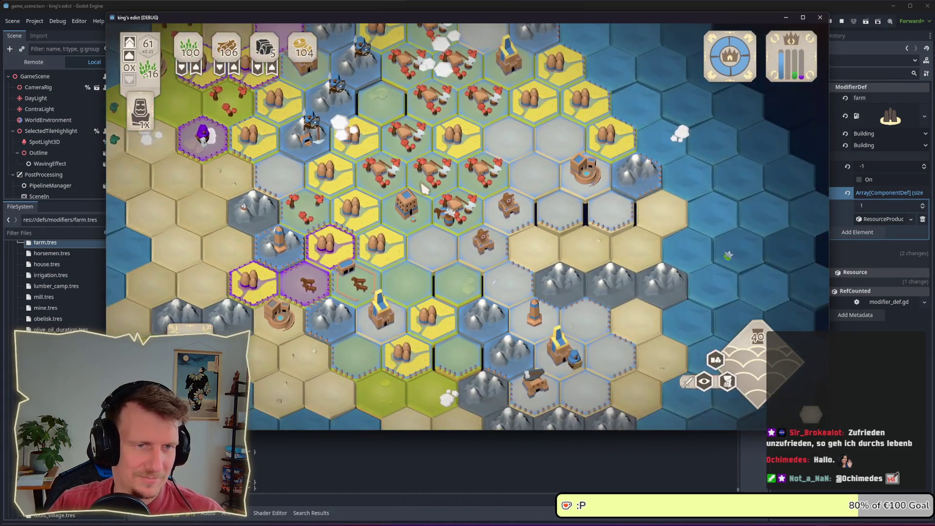
{"action": "scroll", "coordinate": [425, 189], "scroll_direction": "down", "scroll_amount": 5}
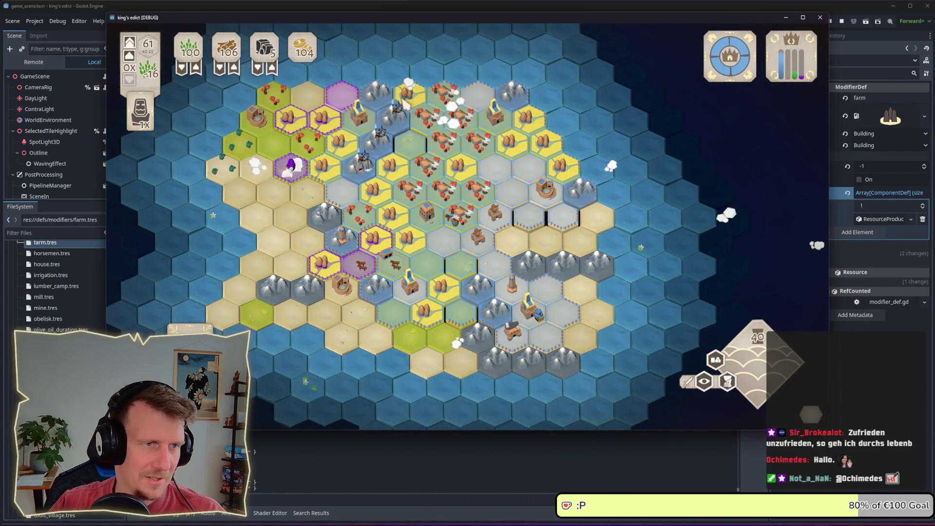
{"action": "scroll", "coordinate": [453, 263], "scroll_direction": "up", "scroll_amount": 4}
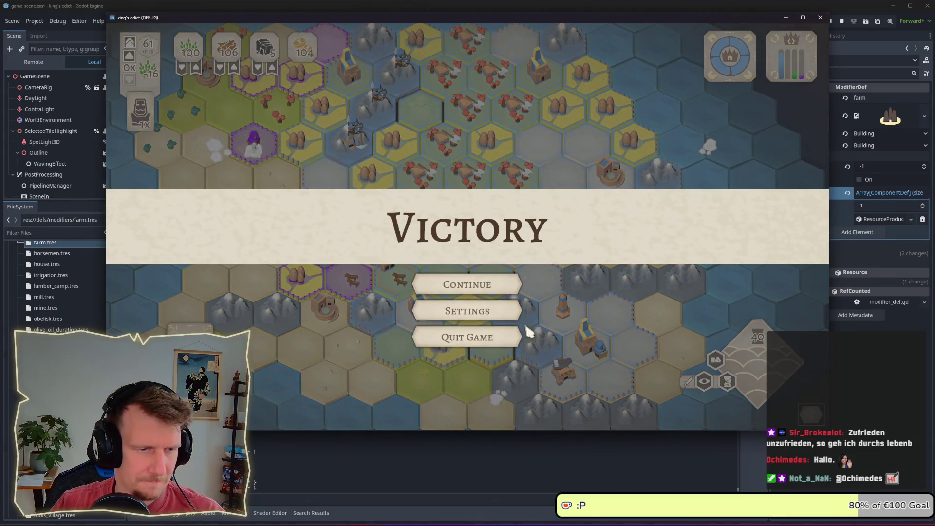
{"action": "left_click", "coordinate": [483, 341]}
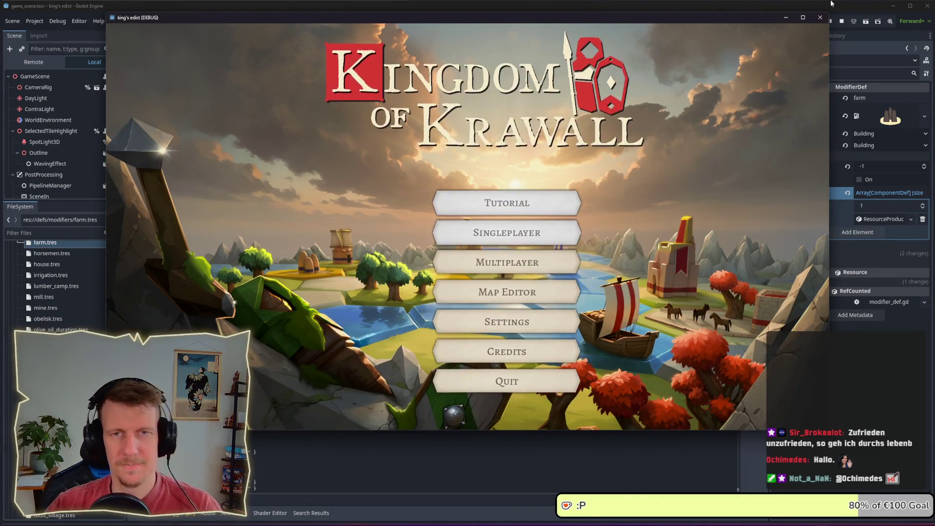
{"action": "left_click", "coordinate": [840, 22]}
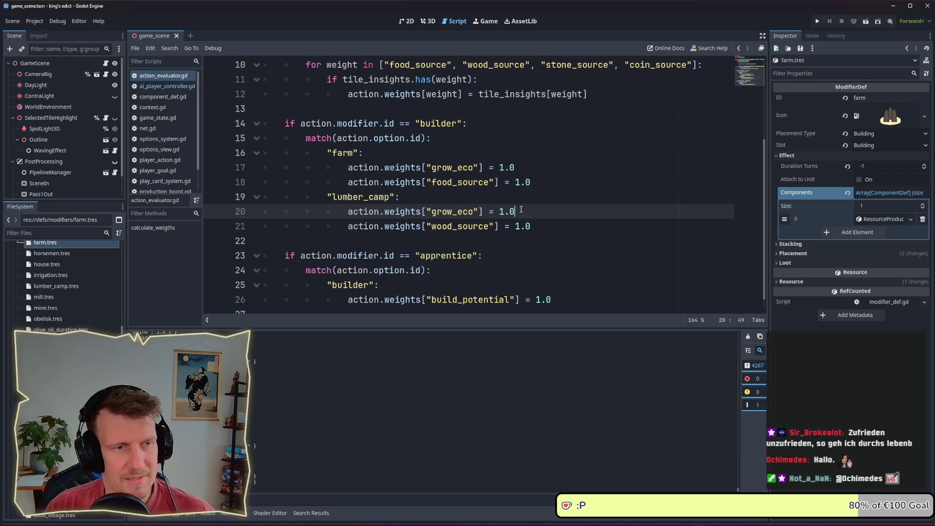
Switch from action_evaluator.gd to the ai_player_controller.gd script
{"action": "scroll", "coordinate": [515, 192], "scroll_direction": "up", "scroll_amount": 3}
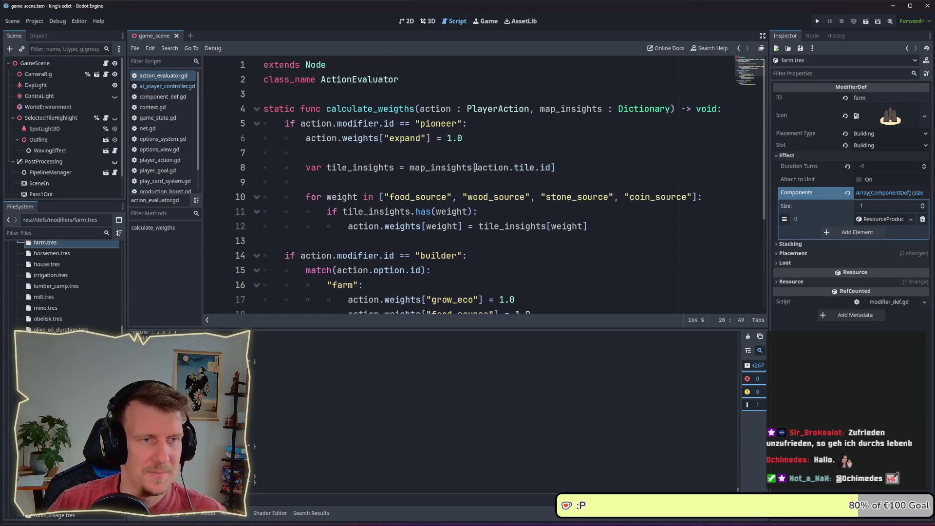
{"action": "scroll", "coordinate": [454, 197], "scroll_direction": "down", "scroll_amount": 3}
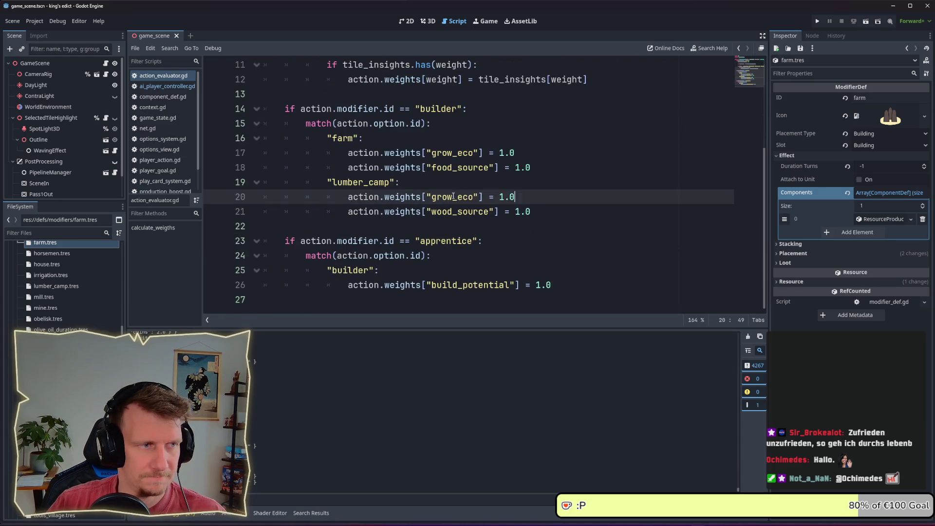
{"action": "left_click", "coordinate": [168, 86]}
{"action": "scroll", "coordinate": [409, 168], "scroll_direction": "up", "scroll_amount": 1}
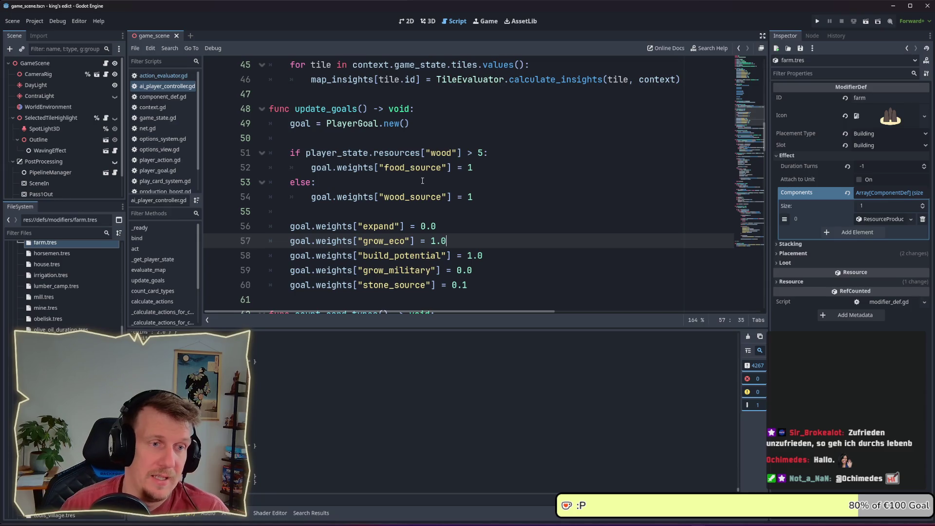
Review update_goals' wood check and its food_source and wood_source weight lines
{"action": "left_click_drag", "start_coordinate": [487, 154], "coordinate": [291, 153]}
{"action": "left_click", "coordinate": [488, 153]}
{"action": "left_click_drag", "start_coordinate": [504, 169], "coordinate": [306, 167]}
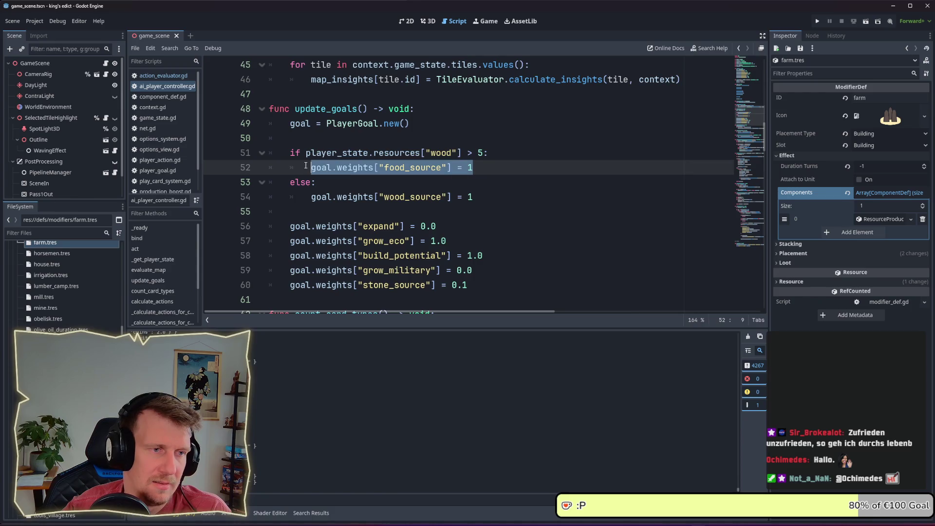
{"action": "left_click", "coordinate": [500, 182]}
{"action": "left_click_drag", "start_coordinate": [499, 197], "coordinate": [313, 197]}
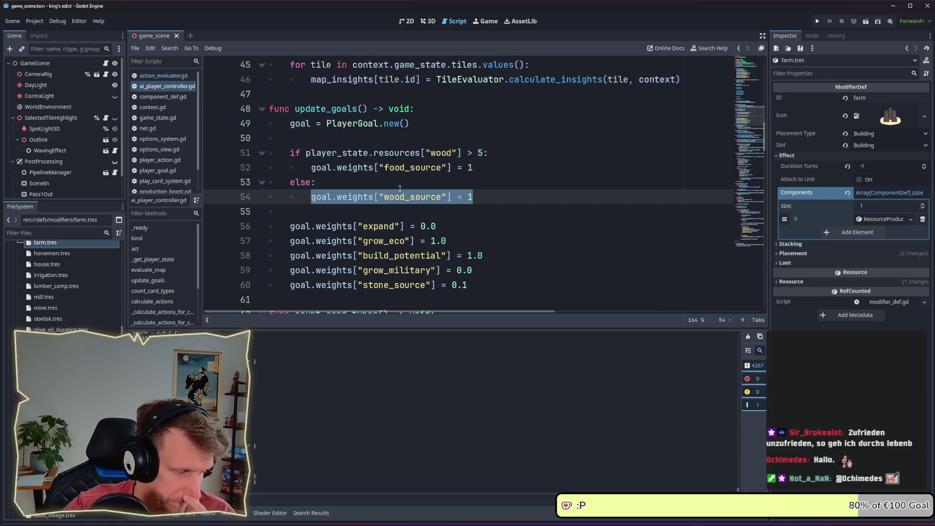
{"action": "left_click", "coordinate": [411, 189]}
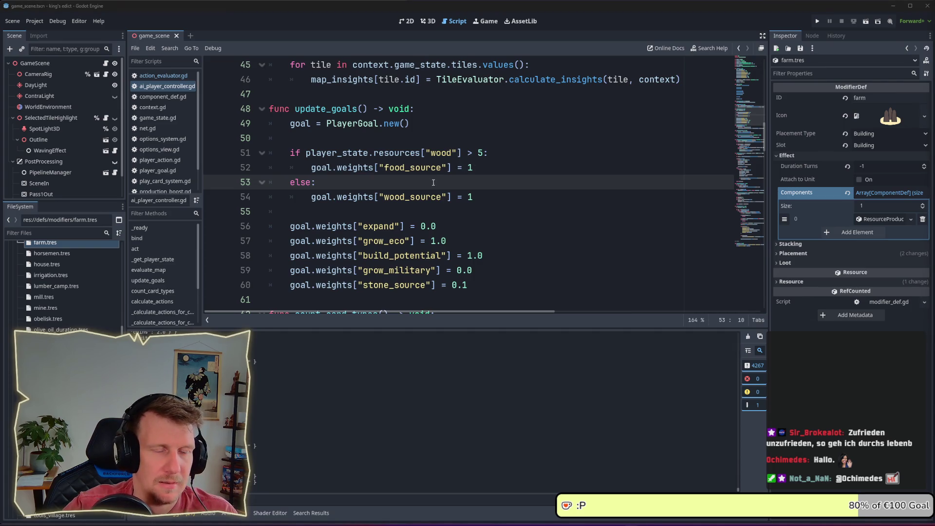
{"action": "scroll", "coordinate": [425, 207], "scroll_direction": "down", "scroll_amount": 1}
{"action": "left_click", "coordinate": [406, 172]}
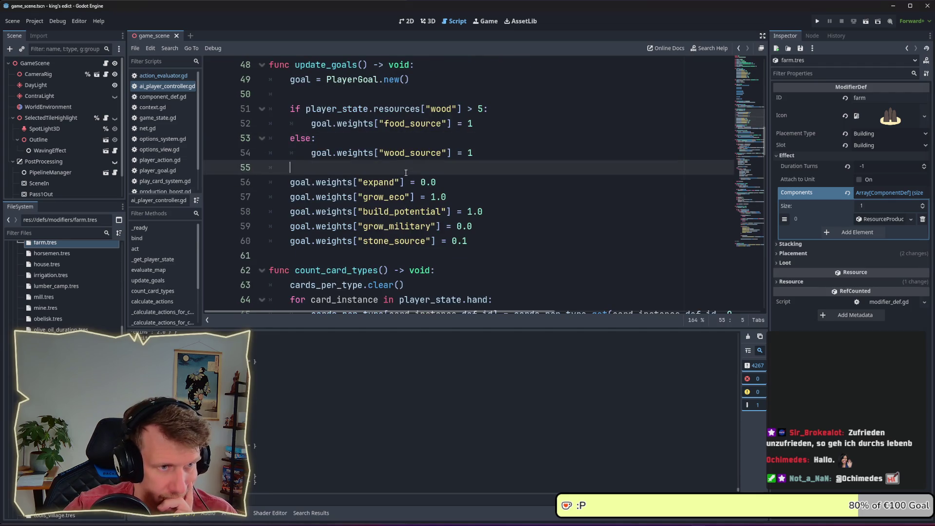
{"action": "scroll", "coordinate": [405, 173], "scroll_direction": "up", "scroll_amount": 1}
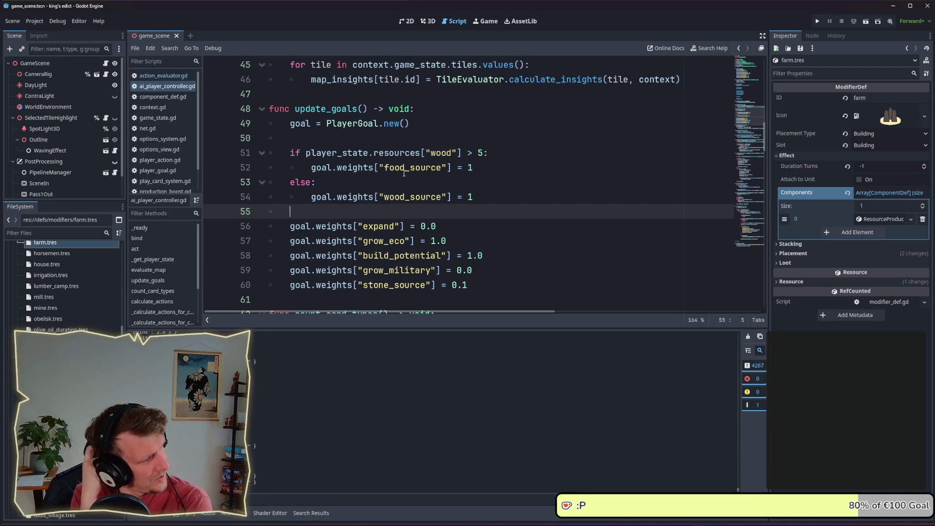
{"action": "scroll", "coordinate": [342, 182], "scroll_direction": "up", "scroll_amount": 8}
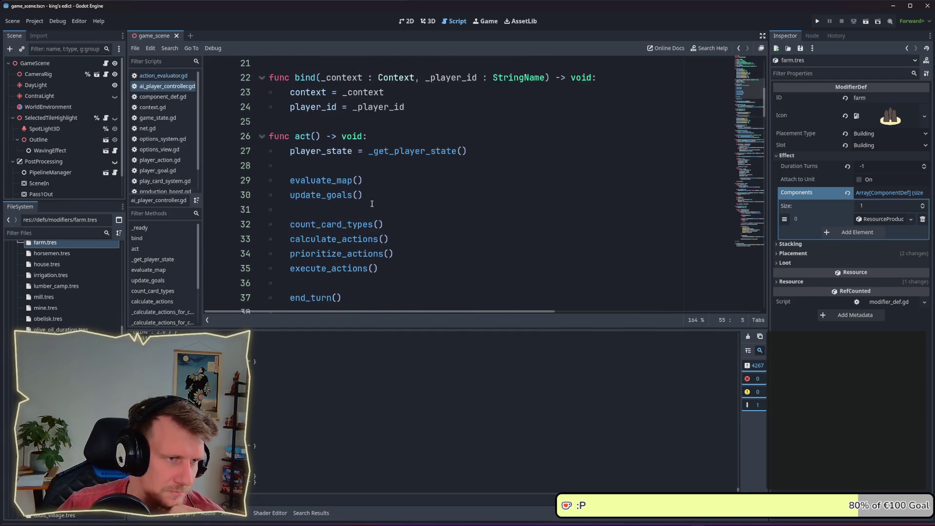
Trace evaluate_map's map_insights assignment to calculate_insights' definition in tile_evaluator.gd
{"action": "left_click", "coordinate": [342, 182], "text": "ctrl"}
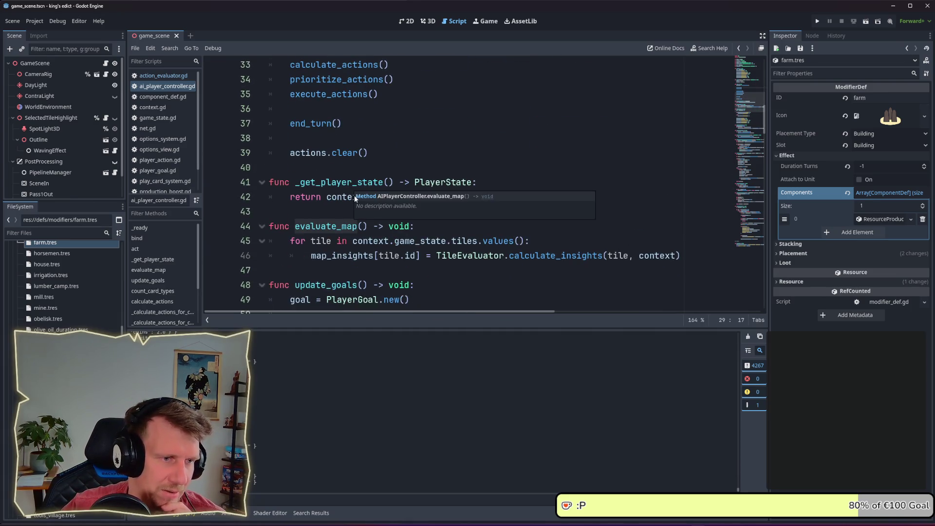
{"action": "double_click", "coordinate": [341, 255]}
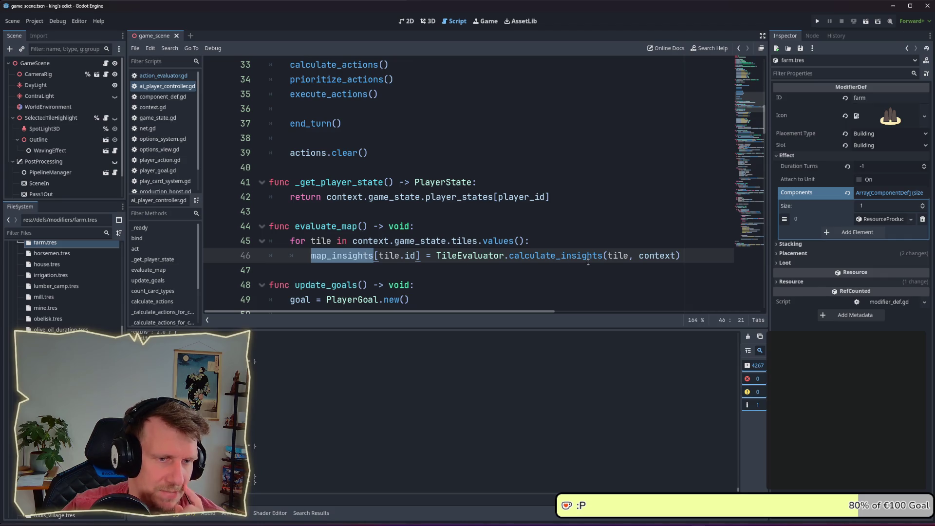
{"action": "scroll", "coordinate": [557, 229], "scroll_direction": "down", "scroll_amount": 1}
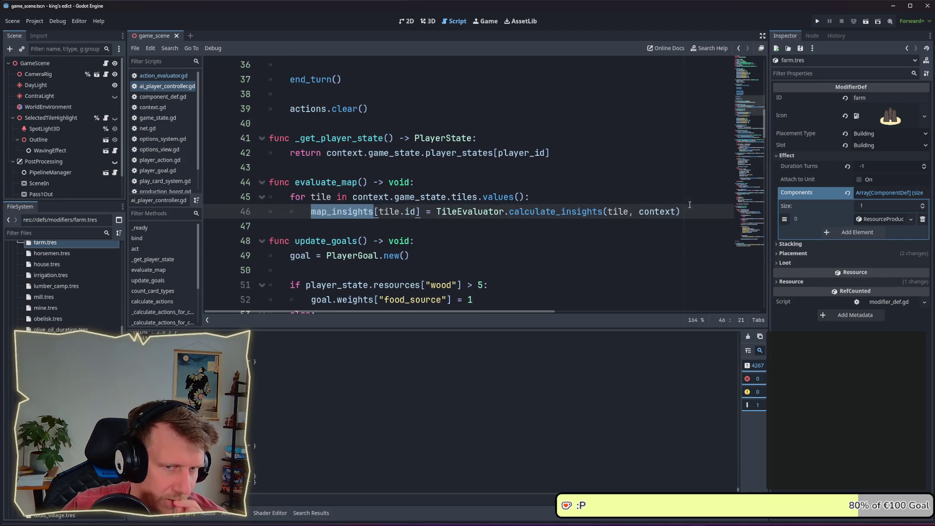
{"action": "left_click_drag", "start_coordinate": [690, 204], "coordinate": [312, 211]}
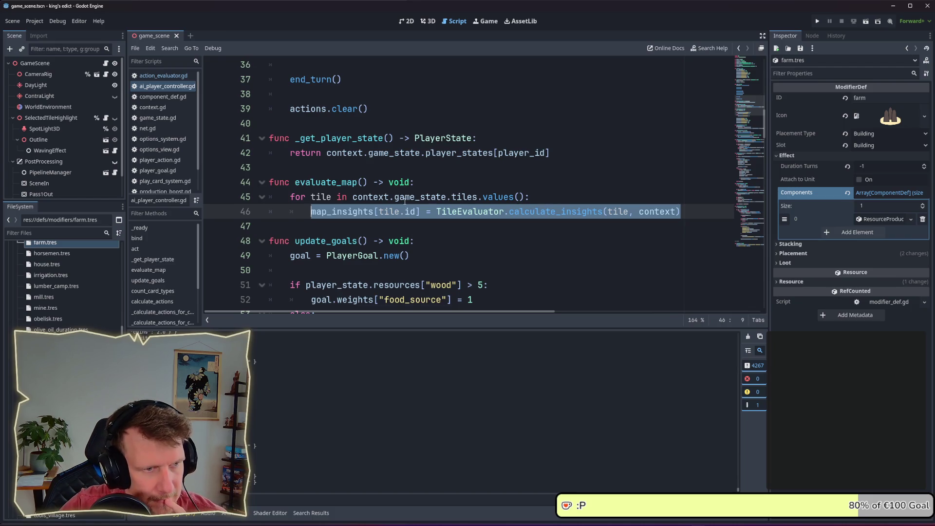
{"action": "scroll", "coordinate": [405, 201], "scroll_direction": "down", "scroll_amount": 1}
{"action": "left_click", "coordinate": [399, 176]}
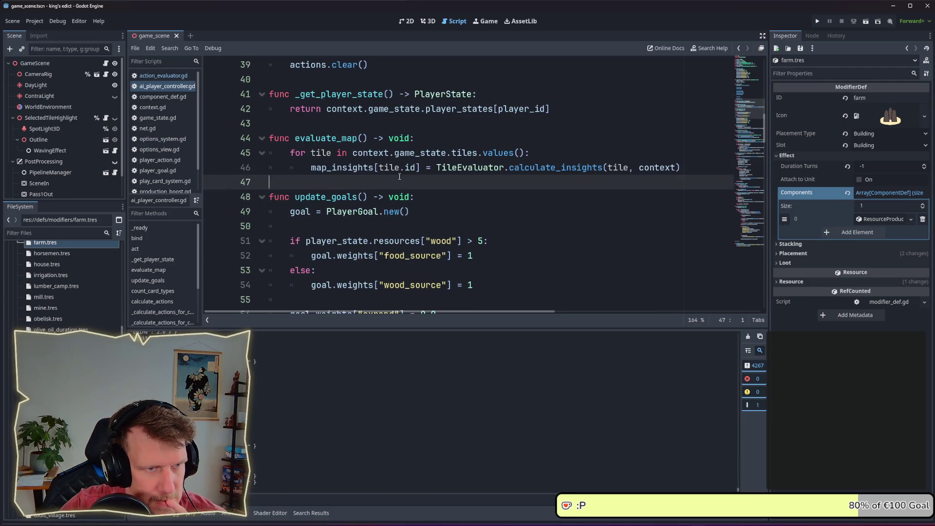
{"action": "left_click", "coordinate": [533, 167], "text": "ctrl"}
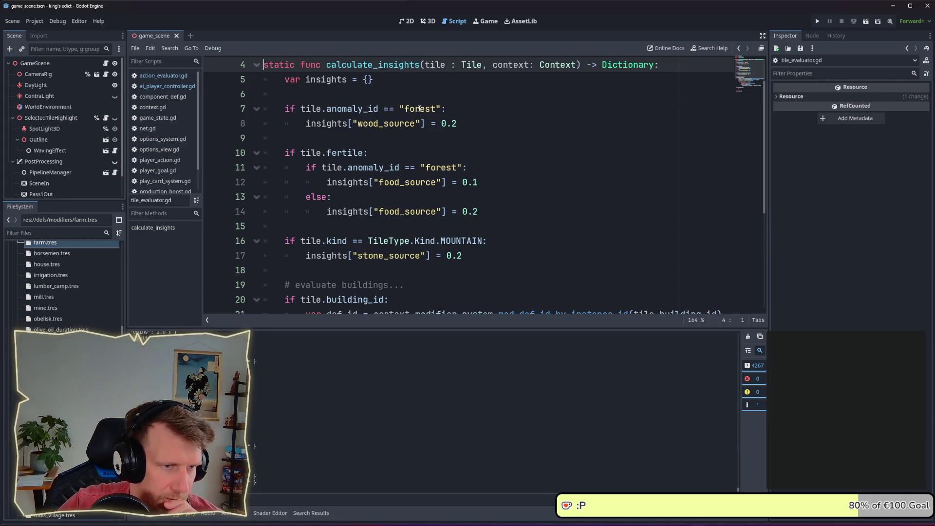
Look over calculate_insights' tile rules, then return to update_goals in ai_player_controller.gd
{"action": "left_click_drag", "start_coordinate": [501, 255], "coordinate": [428, 108]}
{"action": "left_click", "coordinate": [405, 84]}
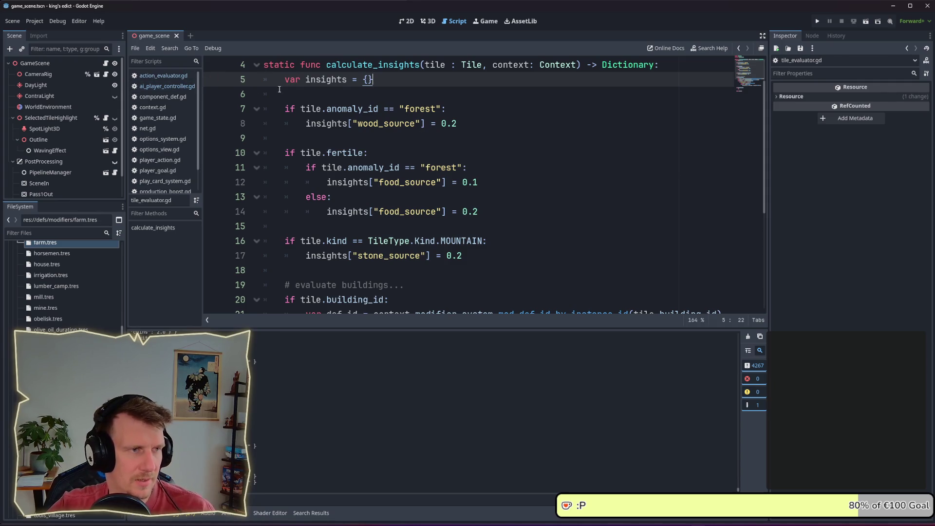
{"action": "left_click", "coordinate": [185, 86]}
{"action": "scroll", "coordinate": [404, 201], "scroll_direction": "down", "scroll_amount": 2}
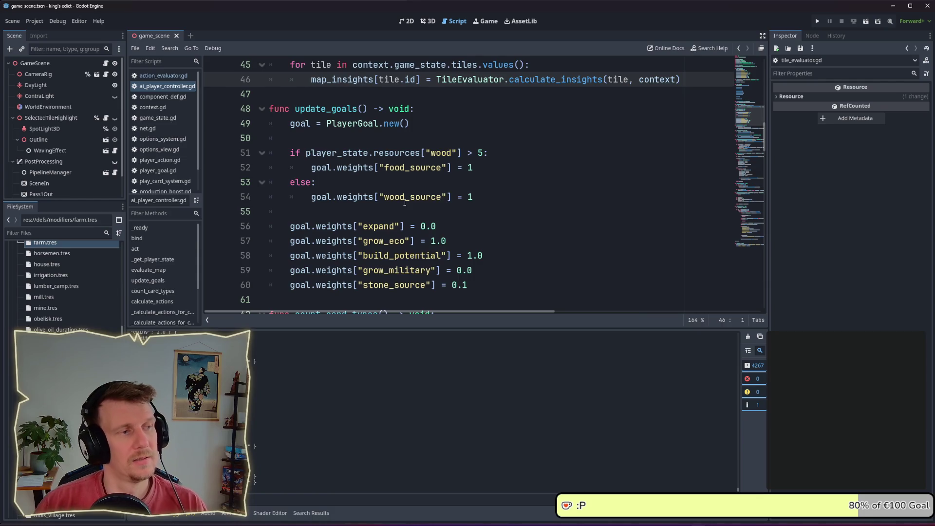
{"action": "left_click", "coordinate": [168, 75]}
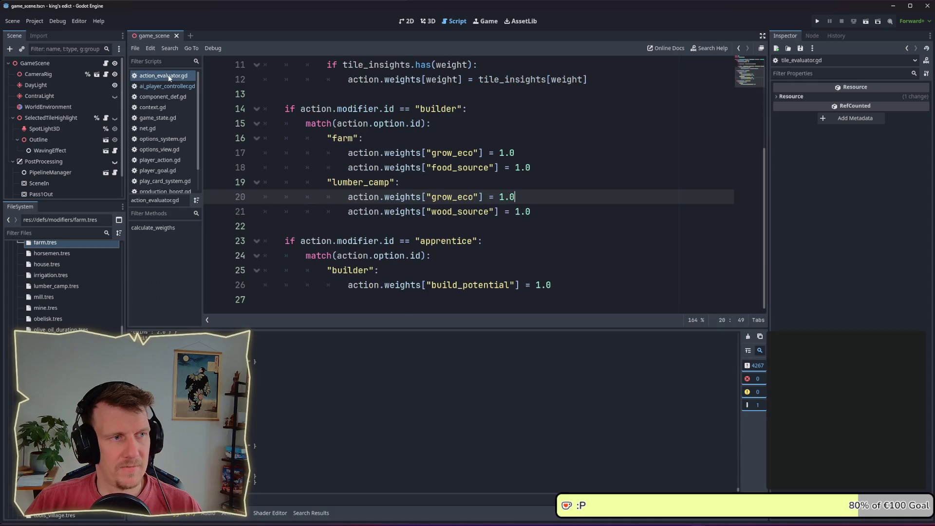
{"action": "left_click", "coordinate": [160, 86]}
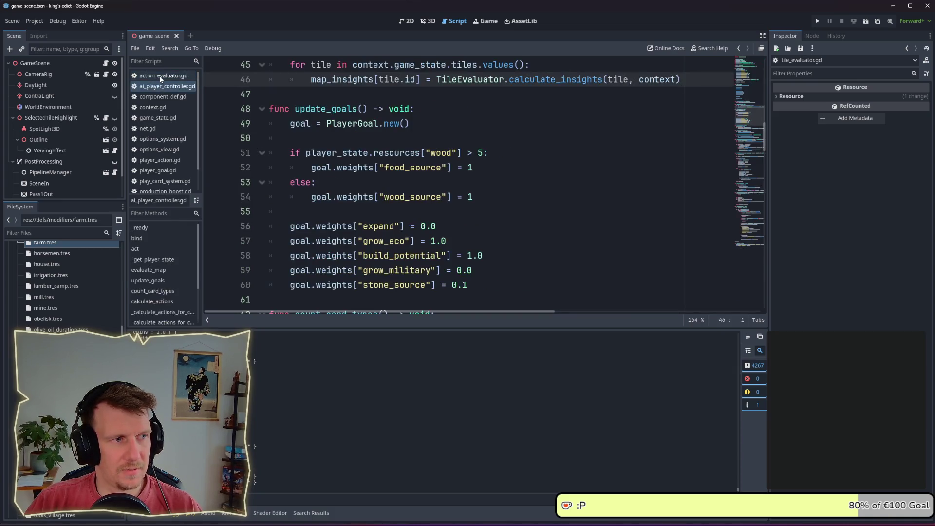
{"action": "left_click", "coordinate": [160, 76]}
{"action": "left_click", "coordinate": [161, 86]}
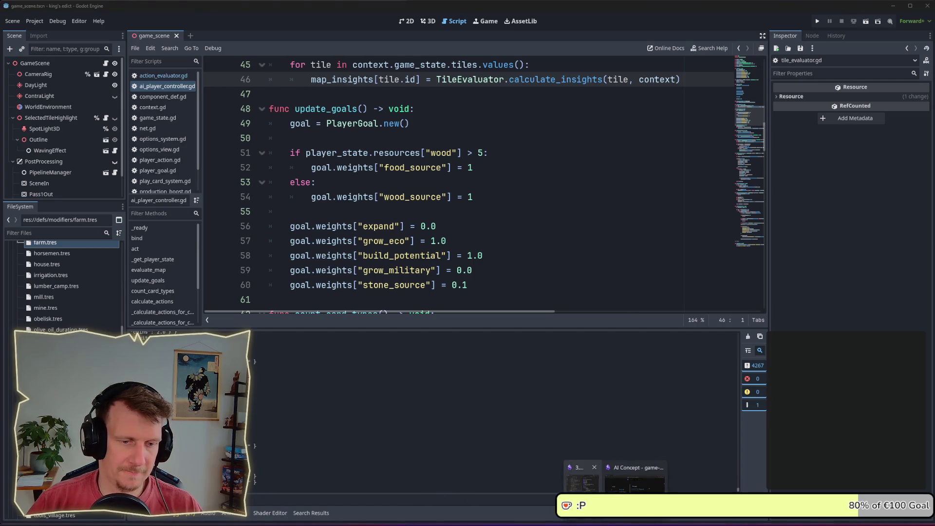
Add an 'Evaluation' checklist entry after the Build planning item, with an empty line below
{"action": "key", "text": "alt+Tab"}
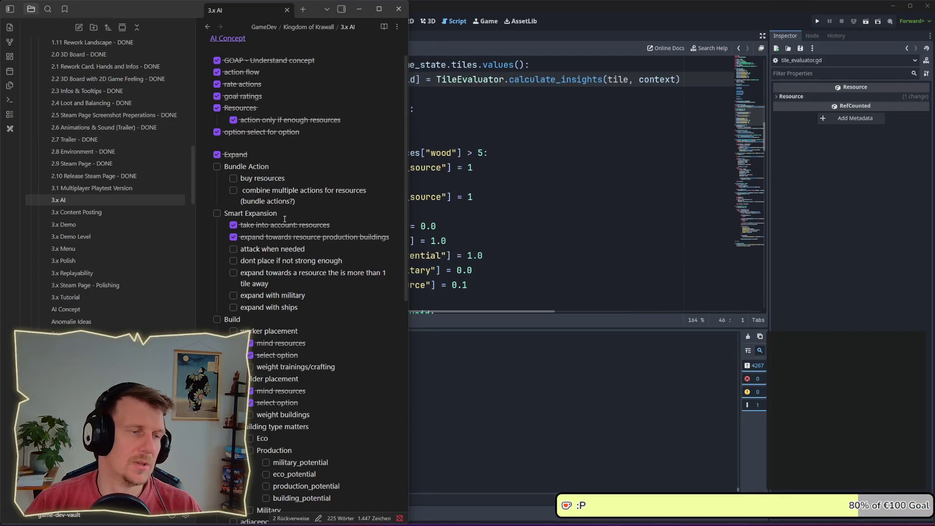
{"action": "scroll", "coordinate": [330, 326], "scroll_direction": "down", "scroll_amount": 3}
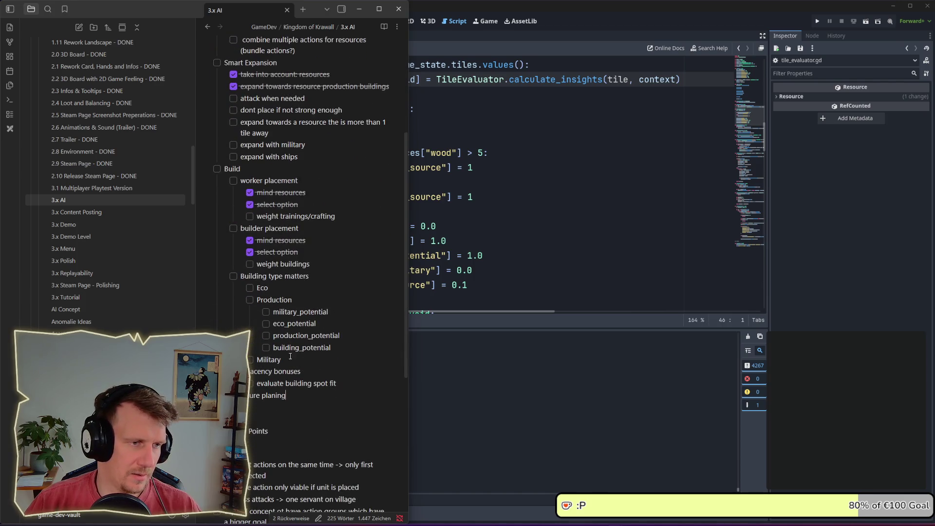
{"action": "scroll", "coordinate": [290, 356], "scroll_direction": "up", "scroll_amount": 3}
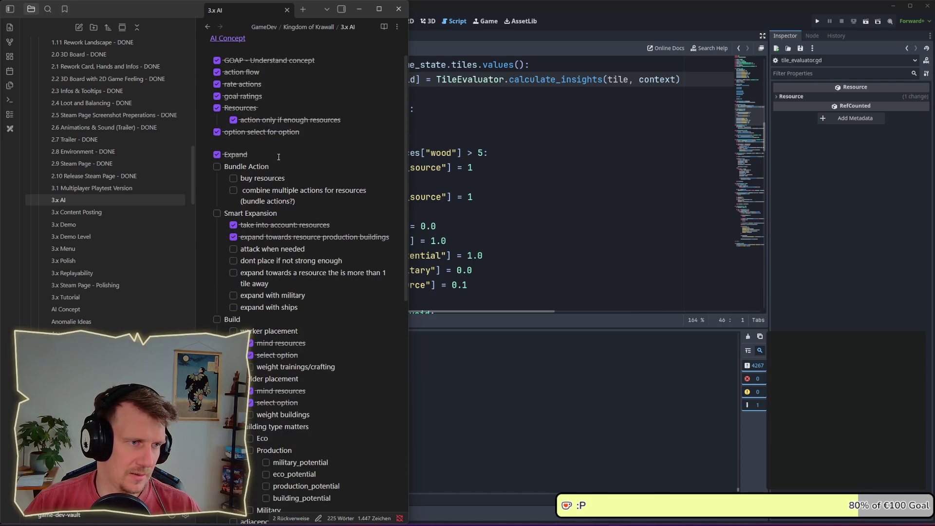
{"action": "scroll", "coordinate": [275, 418], "scroll_direction": "down", "scroll_amount": 3}
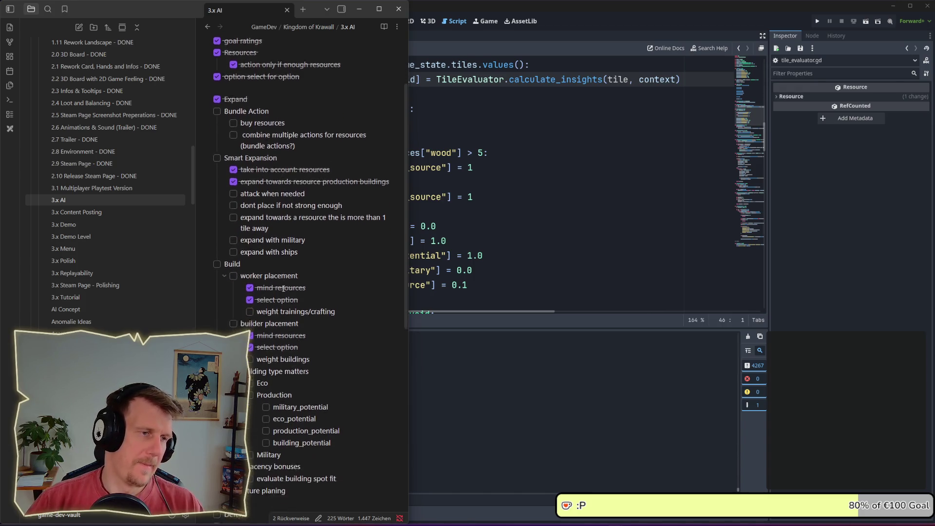
{"action": "left_click", "coordinate": [289, 398]}
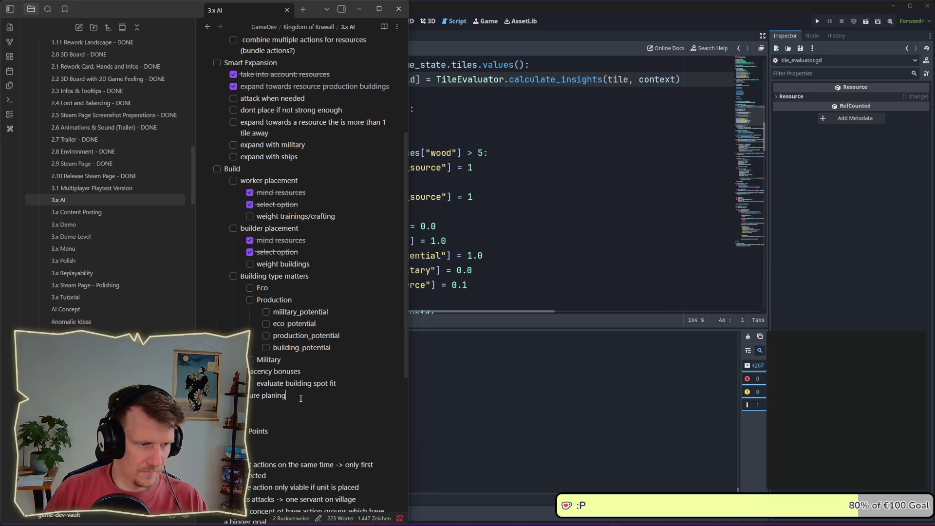
{"action": "key", "text": "Return"}
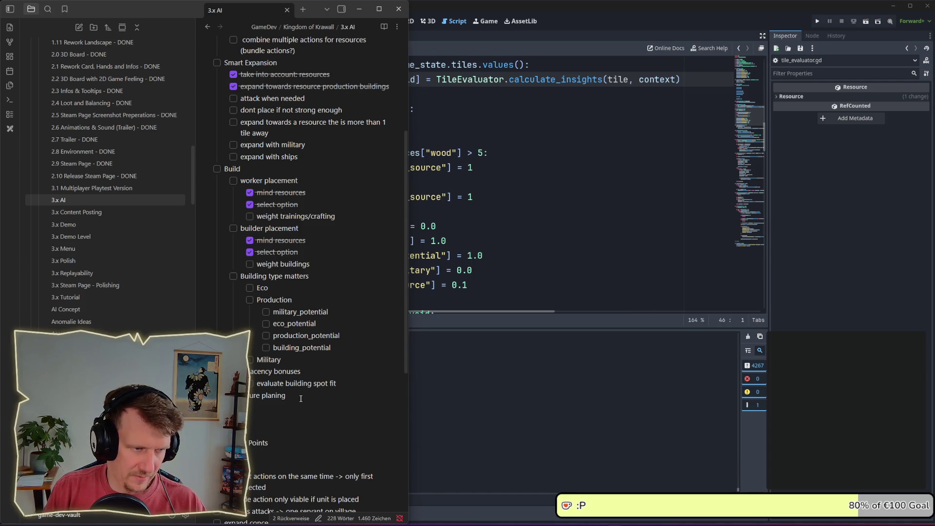
{"action": "type", "text": "Evaluation"}
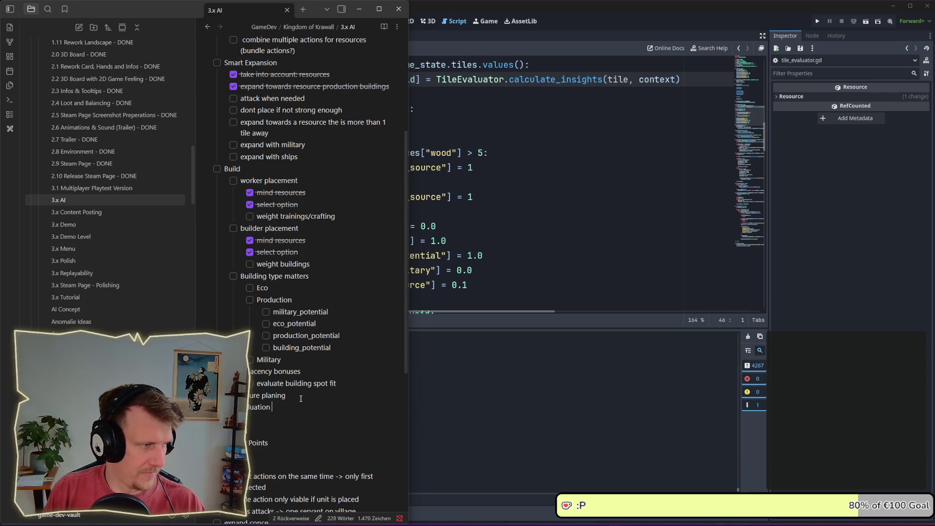
{"action": "key", "text": "Return"}
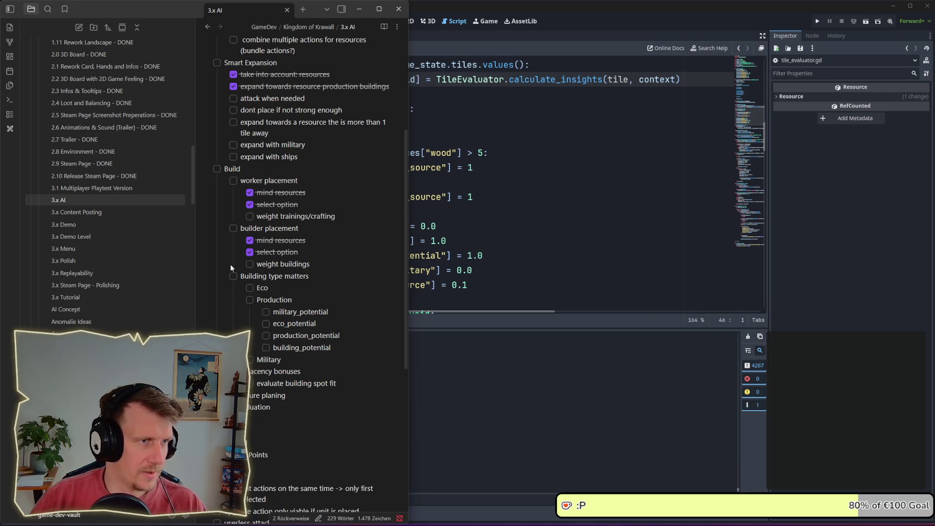
{"action": "left_click_drag", "start_coordinate": [177, 10], "coordinate": [263, 9]}
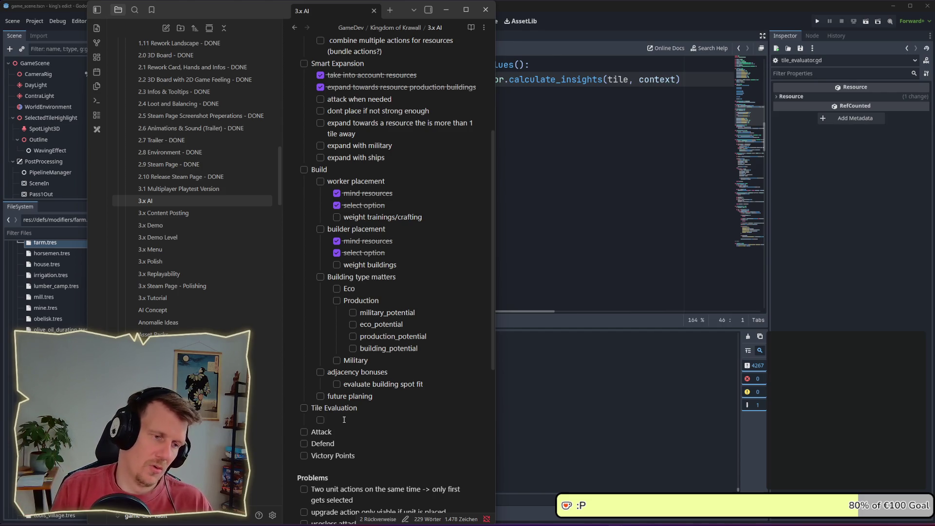
Fill in the sub-task 'Exposure per tile?' under Tile Evaluation
{"action": "type", "text": "Exp"}
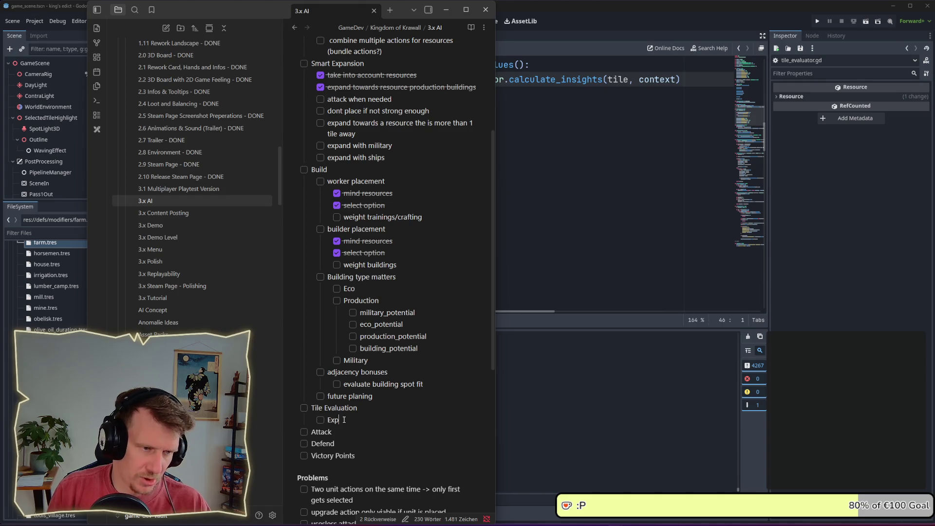
{"action": "type", "text": "osure "}
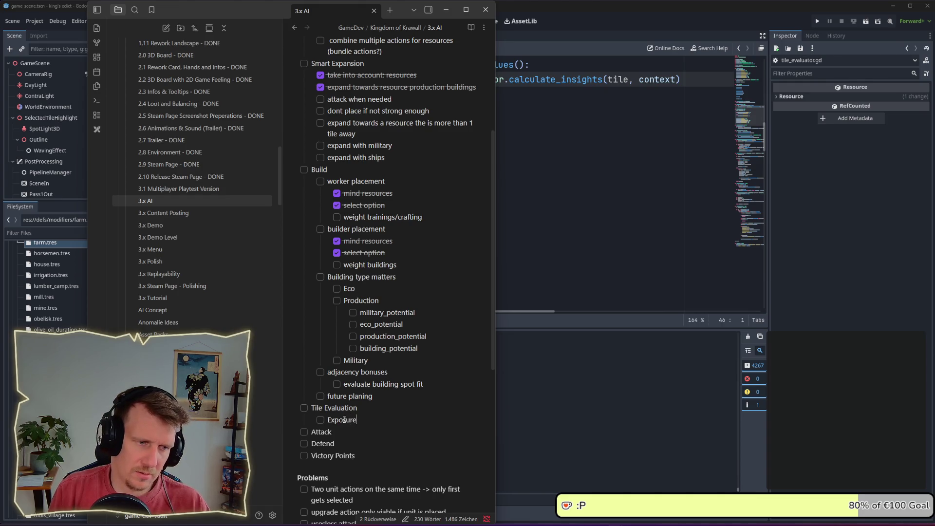
{"action": "type", "text": "?"}
{"action": "key", "text": "BackSpace"}
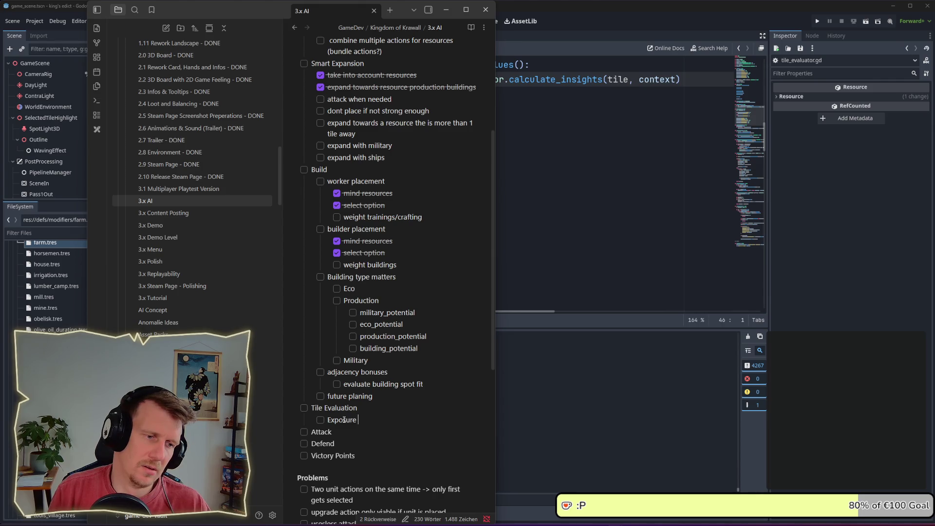
{"action": "type", "text": "per til"}
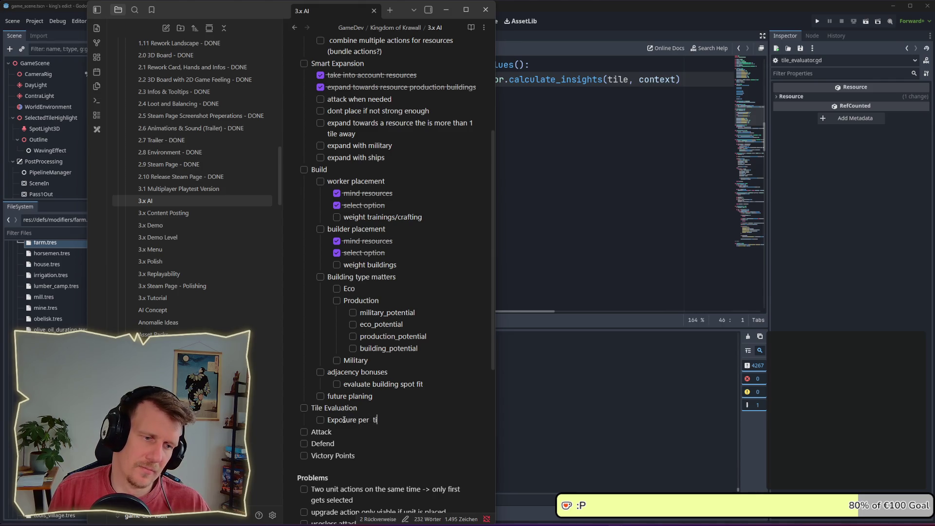
{"action": "type", "text": "e?"}
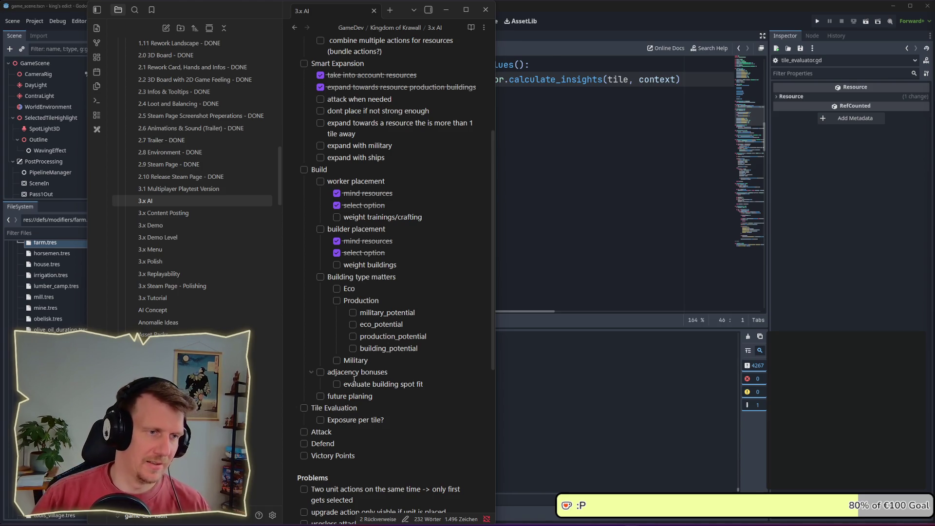
{"action": "scroll", "coordinate": [387, 278], "scroll_direction": "up", "scroll_amount": 3}
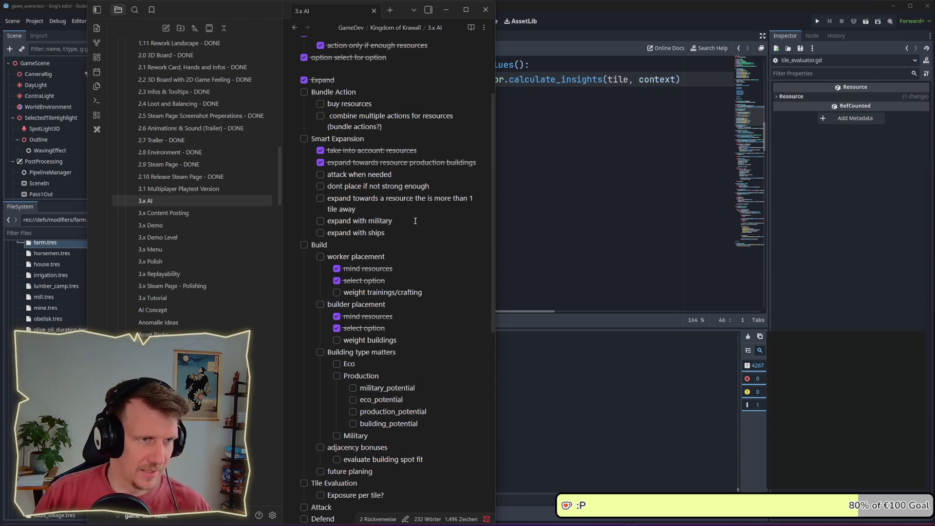
Read through the 3.x AI checklist, then bring the Godot script editor back forward
{"action": "scroll", "coordinate": [406, 234], "scroll_direction": "down", "scroll_amount": 6}
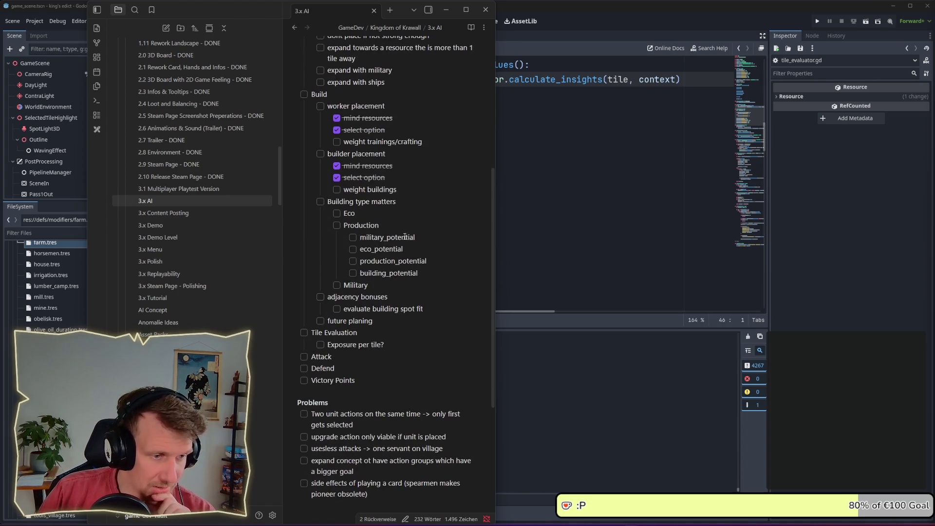
{"action": "left_click", "coordinate": [397, 345]}
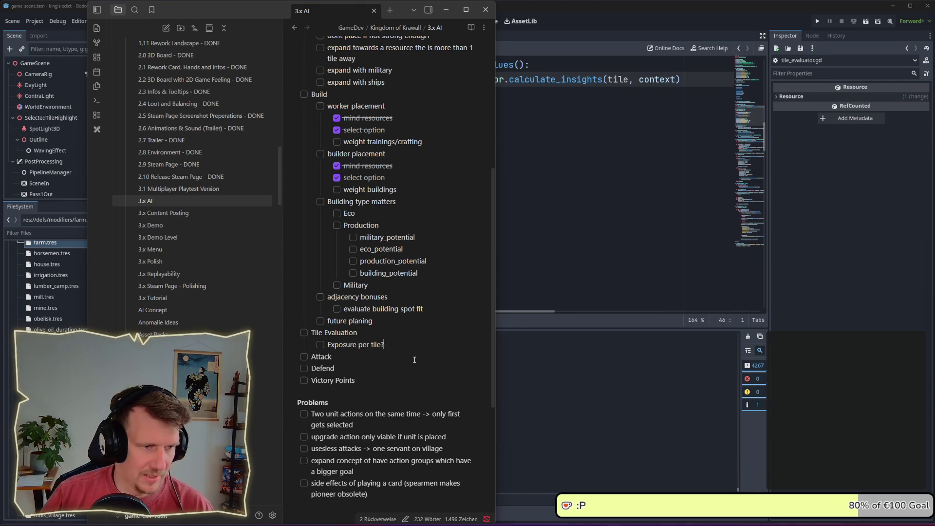
{"action": "scroll", "coordinate": [381, 344], "scroll_direction": "down", "scroll_amount": 1}
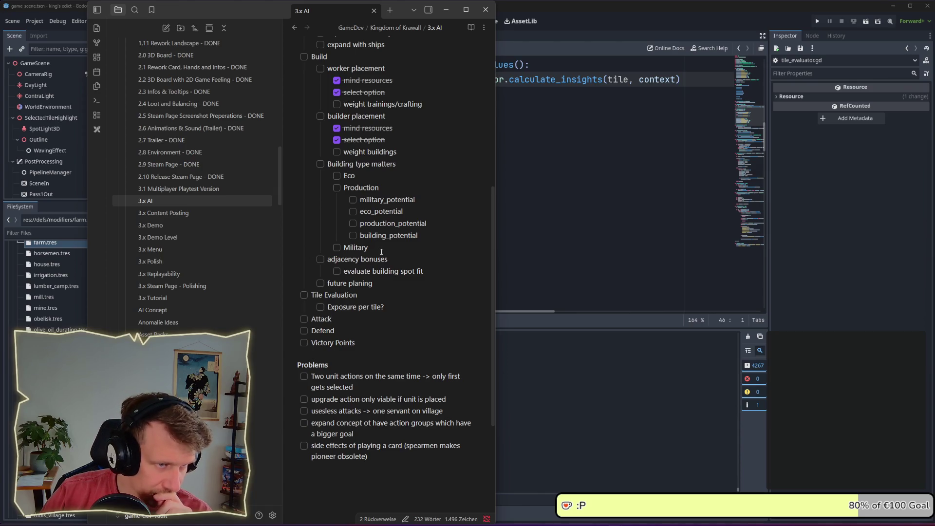
{"action": "scroll", "coordinate": [381, 252], "scroll_direction": "down", "scroll_amount": 1}
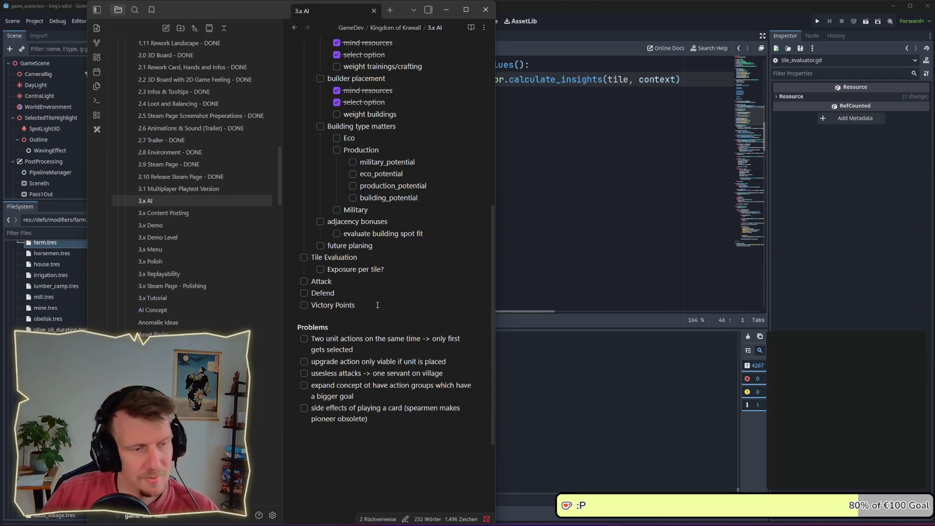
{"action": "scroll", "coordinate": [378, 305], "scroll_direction": "down", "scroll_amount": 1}
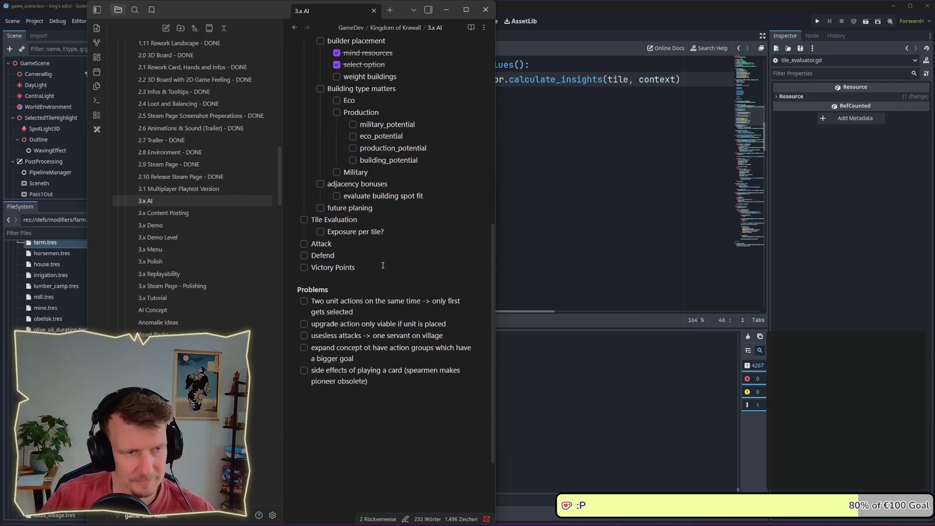
{"action": "left_click", "coordinate": [377, 312]}
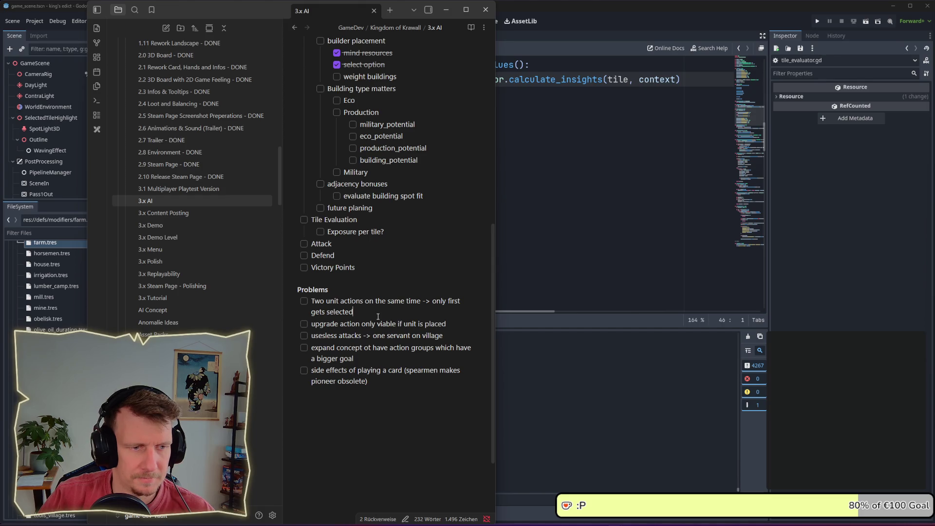
{"action": "scroll", "coordinate": [378, 317], "scroll_direction": "up", "scroll_amount": 3}
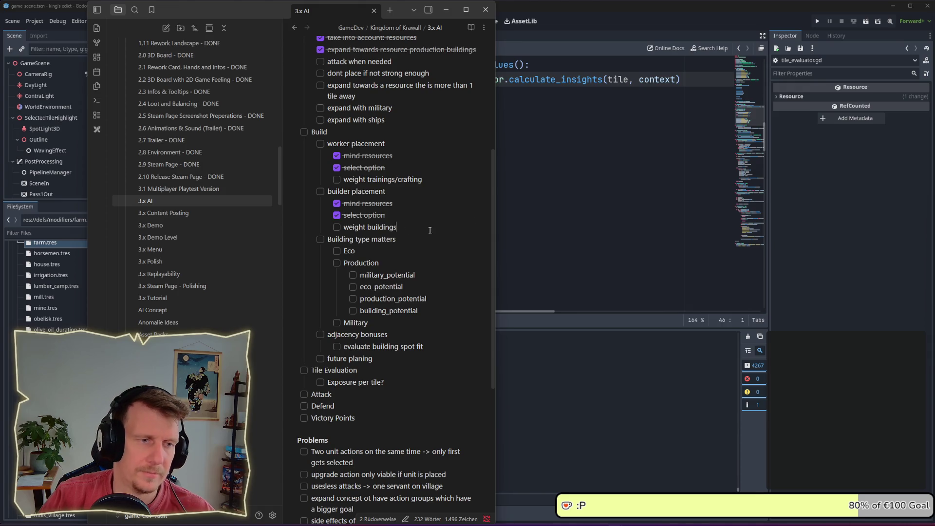
{"action": "left_click", "coordinate": [546, 212]}
{"action": "scroll", "coordinate": [478, 217], "scroll_direction": "down", "scroll_amount": 7}
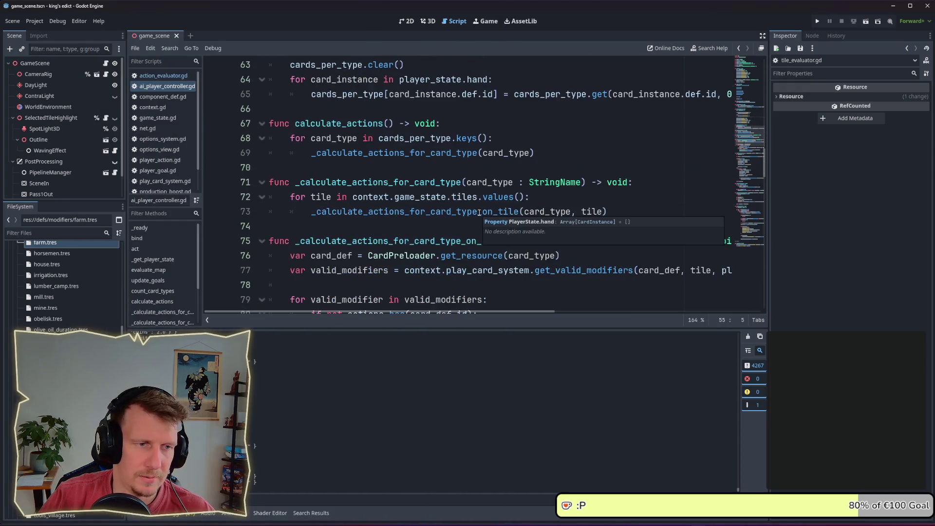
Check update_goals' grow_eco, build_potential and grow_military weight lines
{"action": "scroll", "coordinate": [480, 213], "scroll_direction": "down", "scroll_amount": 2}
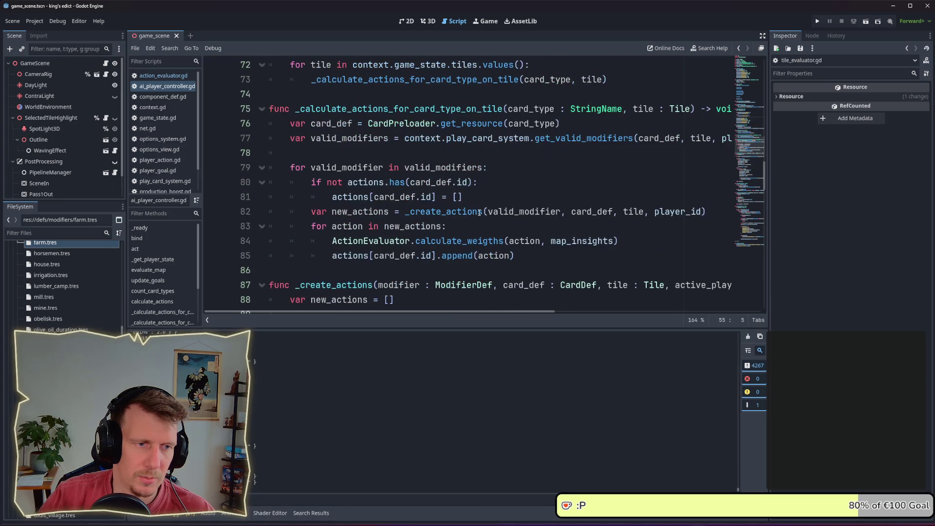
{"action": "scroll", "coordinate": [479, 213], "scroll_direction": "up", "scroll_amount": 8}
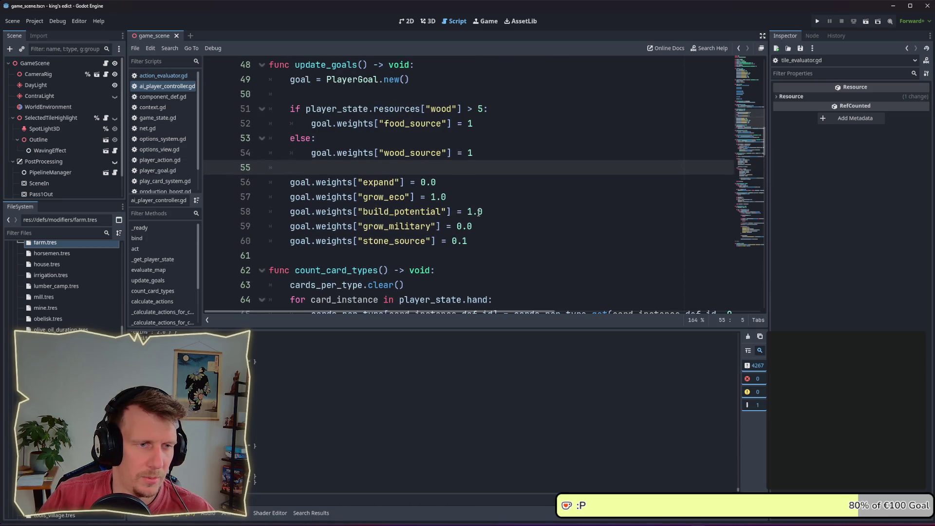
{"action": "left_click", "coordinate": [488, 198]}
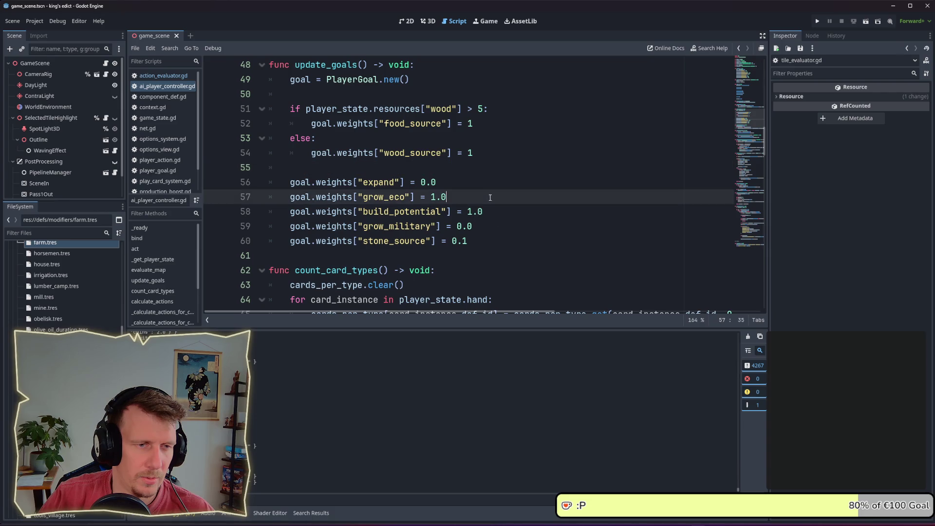
{"action": "left_click", "coordinate": [490, 209]}
{"action": "left_click", "coordinate": [486, 223]}
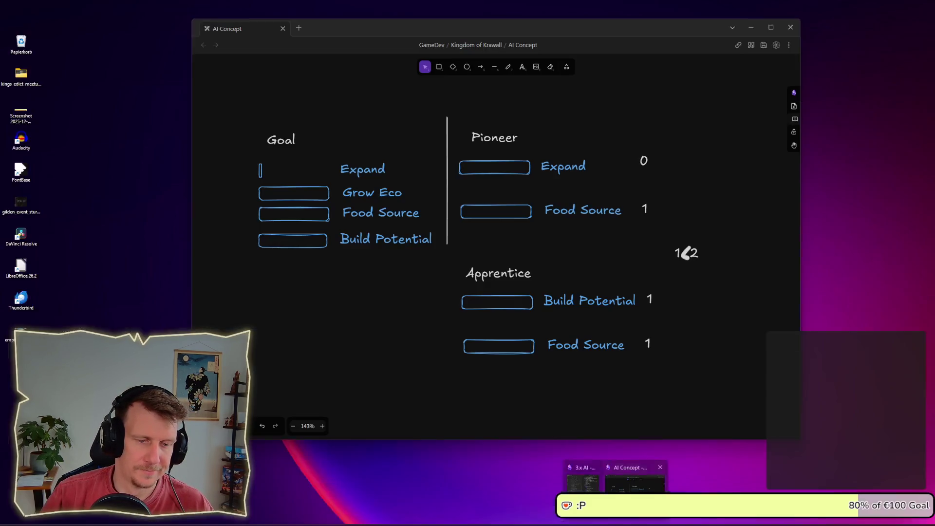
Add a 'Craft Items' task with the sub-task 'Which make the most sense' after Exposure per tile?
{"action": "left_click", "coordinate": [634, 482]}
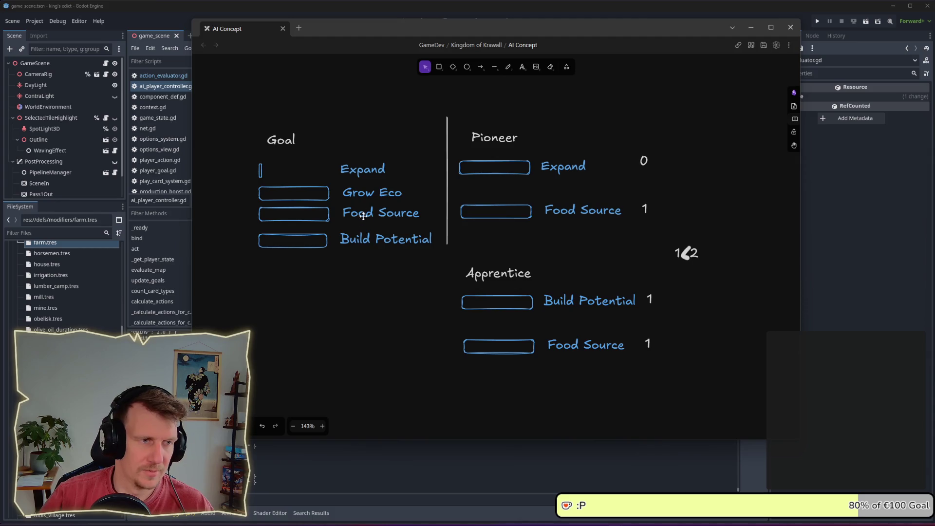
{"action": "left_click", "coordinate": [616, 478]}
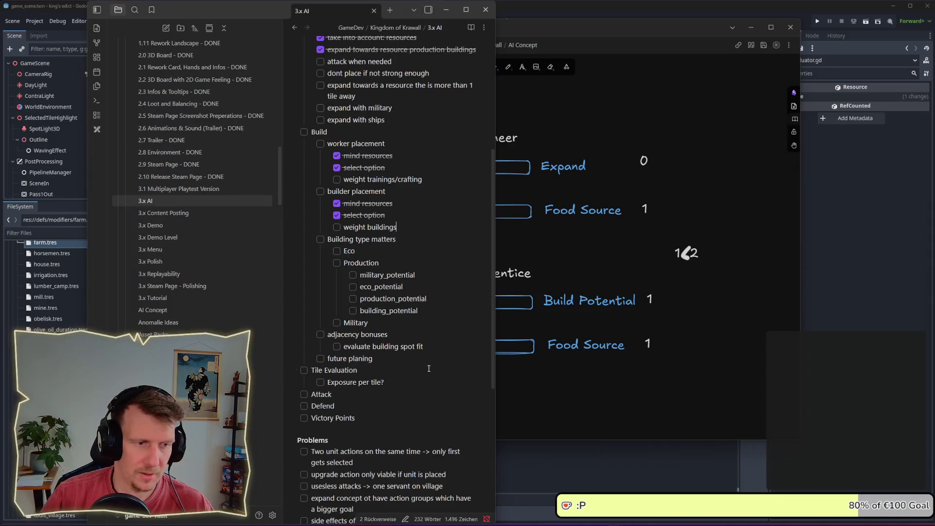
{"action": "scroll", "coordinate": [401, 370], "scroll_direction": "down", "scroll_amount": 1}
{"action": "left_click", "coordinate": [401, 346]}
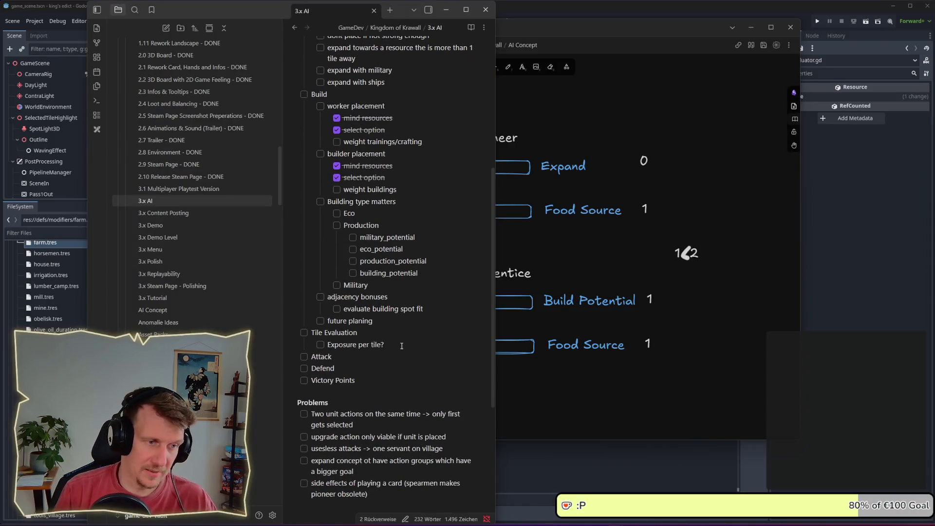
{"action": "key", "text": "Return"}
{"action": "key", "text": "shift+Tab"}
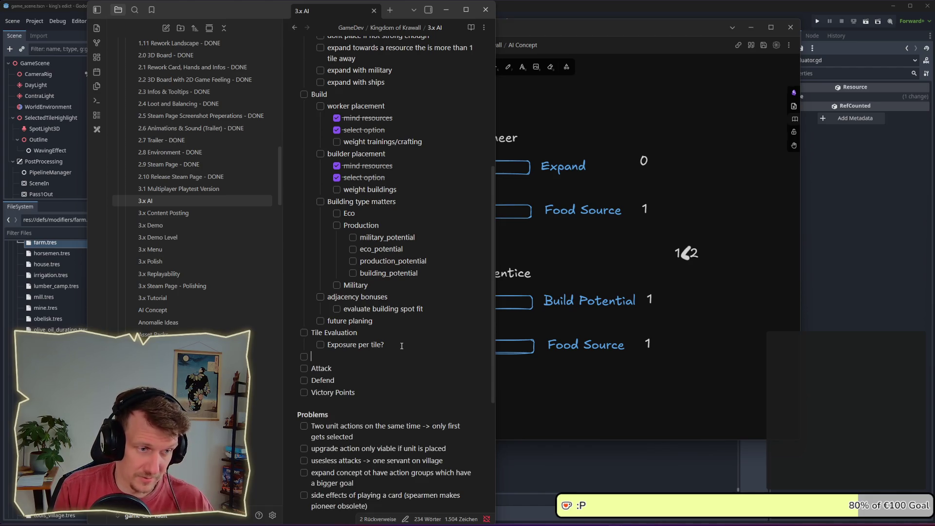
{"action": "type", "text": "Which"}
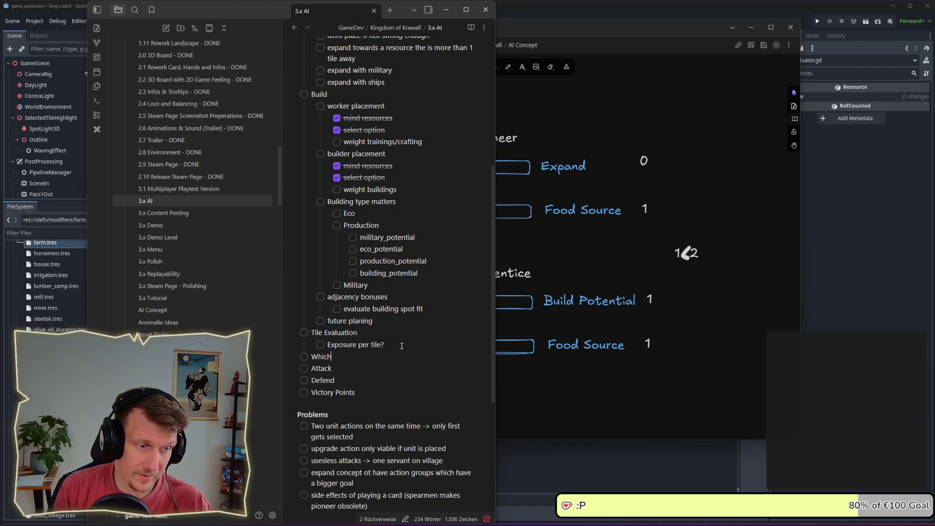
{"action": "type", "text": " items to cr"}
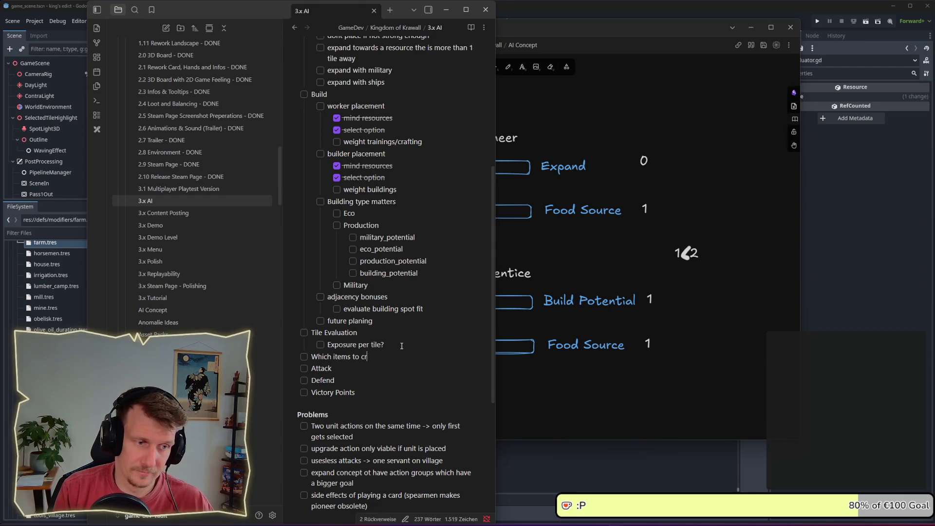
{"action": "type", "text": "aft?!"}
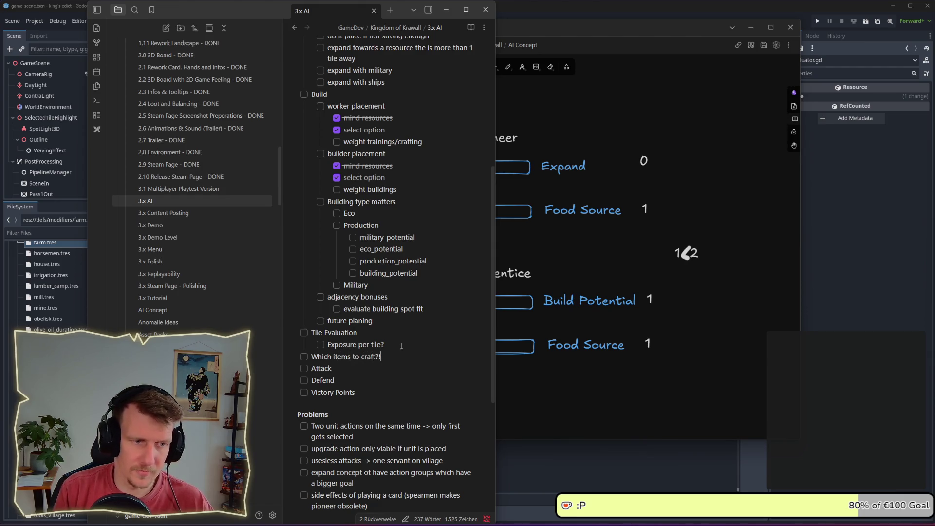
{"action": "key", "text": "Return"}
{"action": "key", "text": "Tab"}
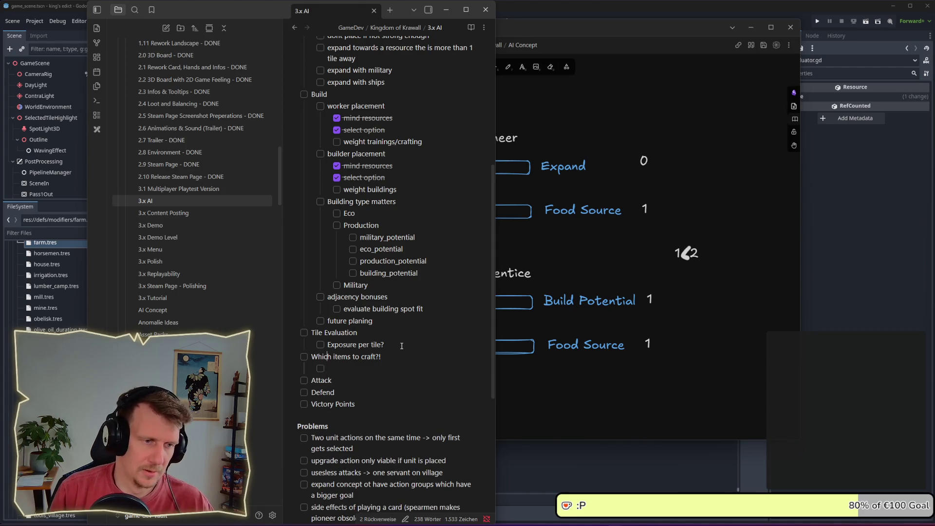
{"action": "key", "text": "Home"}
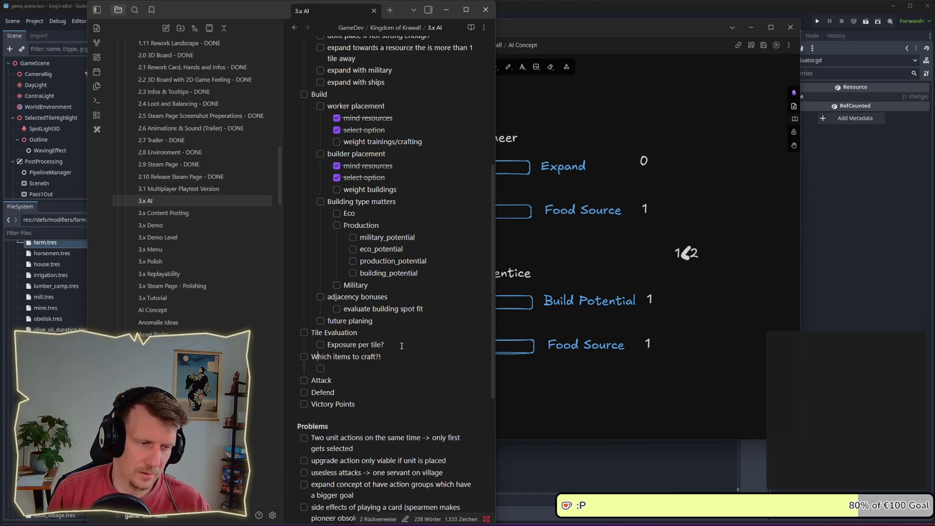
{"action": "key", "text": "ctrl+shift+Right"}
{"action": "key", "text": "ctrl+shift+Right"}
{"action": "key", "text": "ctrl+shift+Right"}
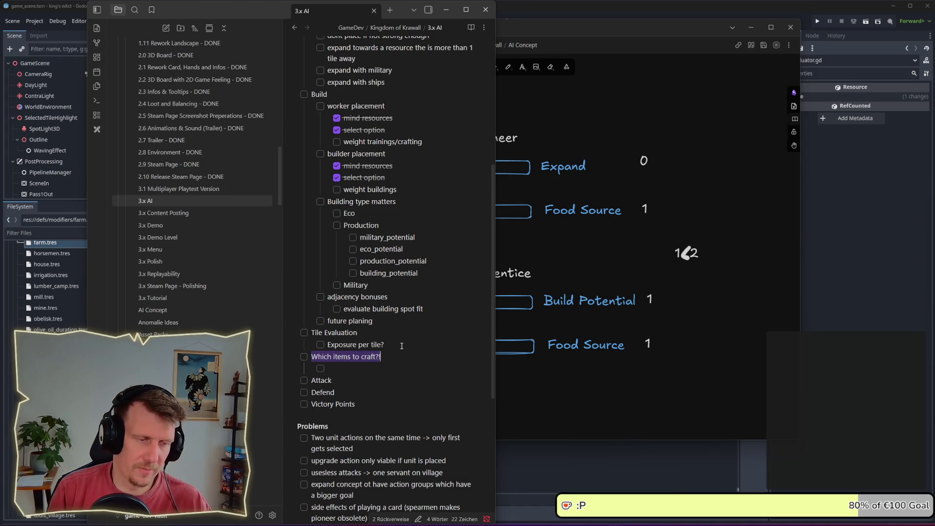
{"action": "type", "text": "Craf"}
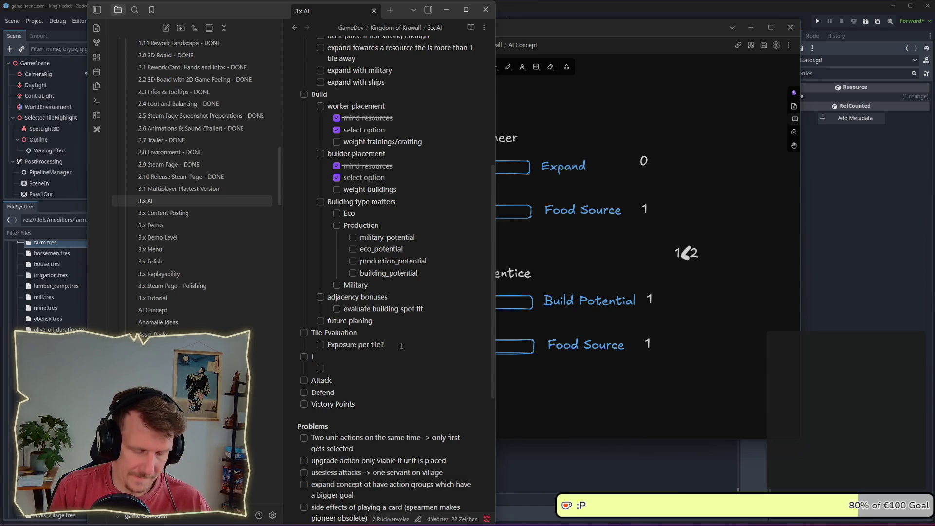
{"action": "type", "text": "t Items"}
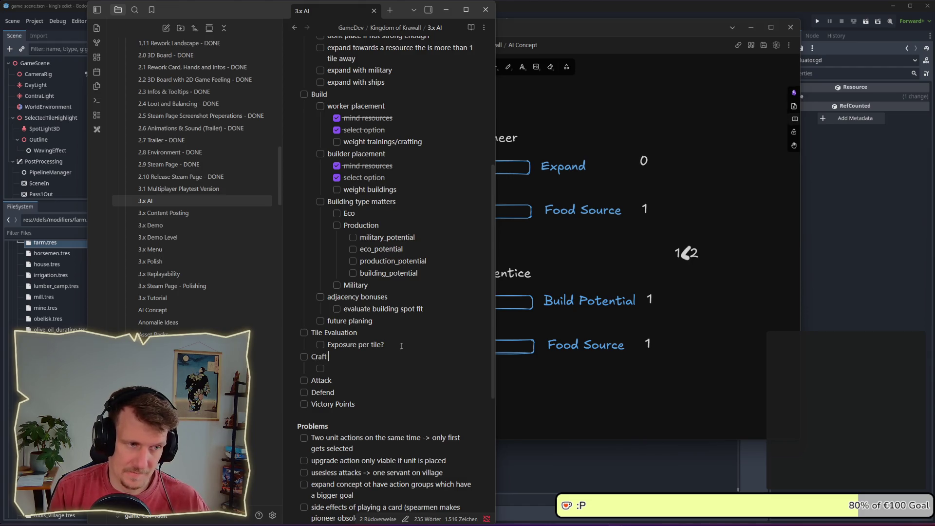
{"action": "key", "text": "Down"}
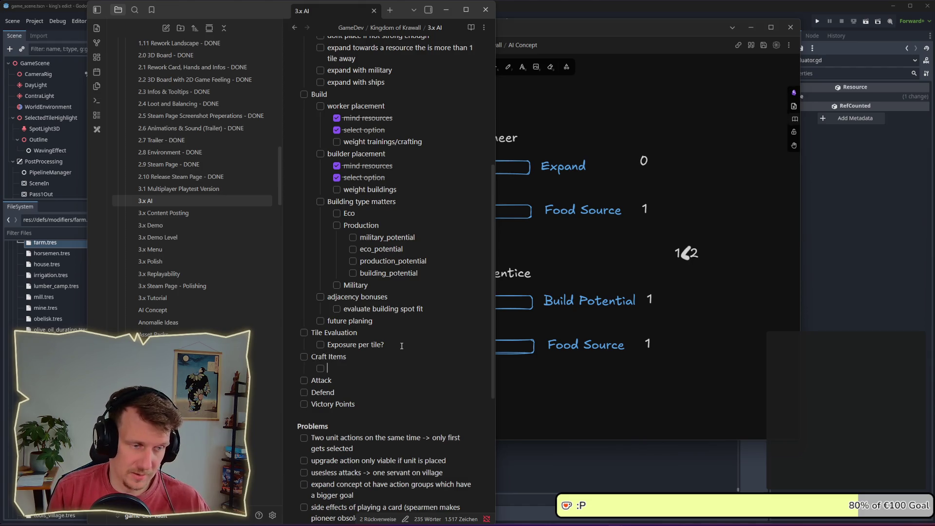
{"action": "type", "text": "Which make"}
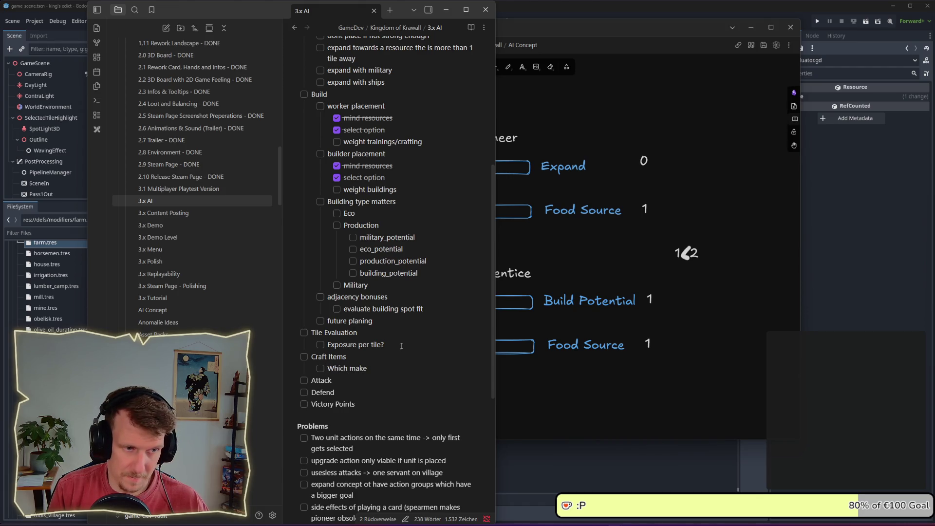
{"action": "type", "text": " the most"}
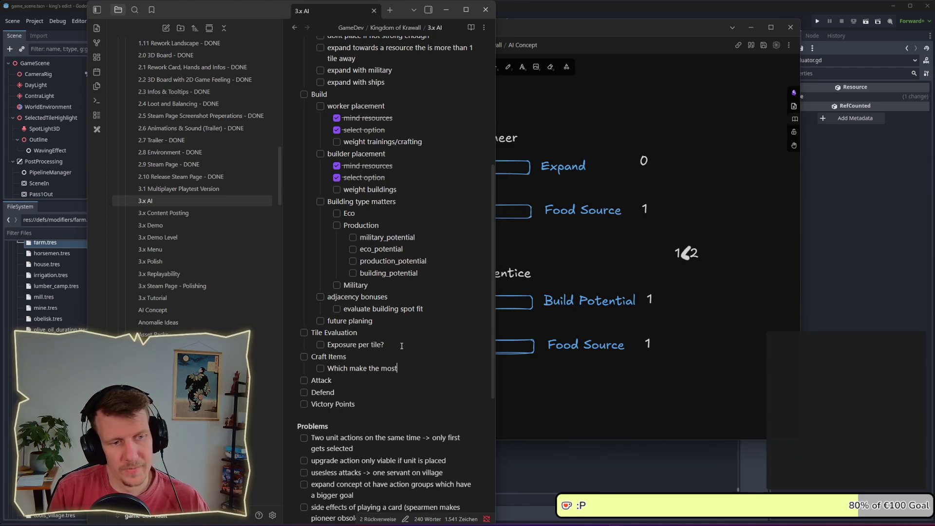
{"action": "type", "text": " se"}
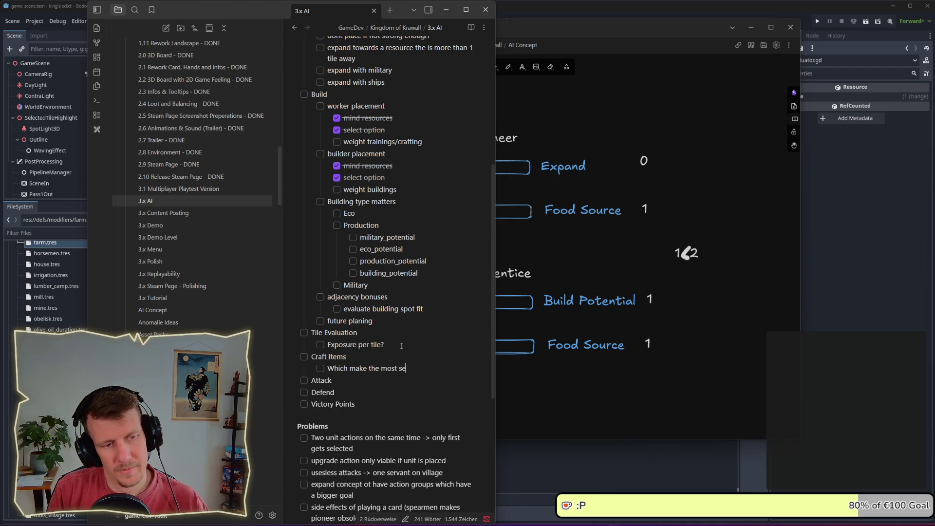
{"action": "type", "text": "nse"}
Add a 'Train Units' task with its own 'Which make the most sense' sub-task
{"action": "key", "text": "Return"}
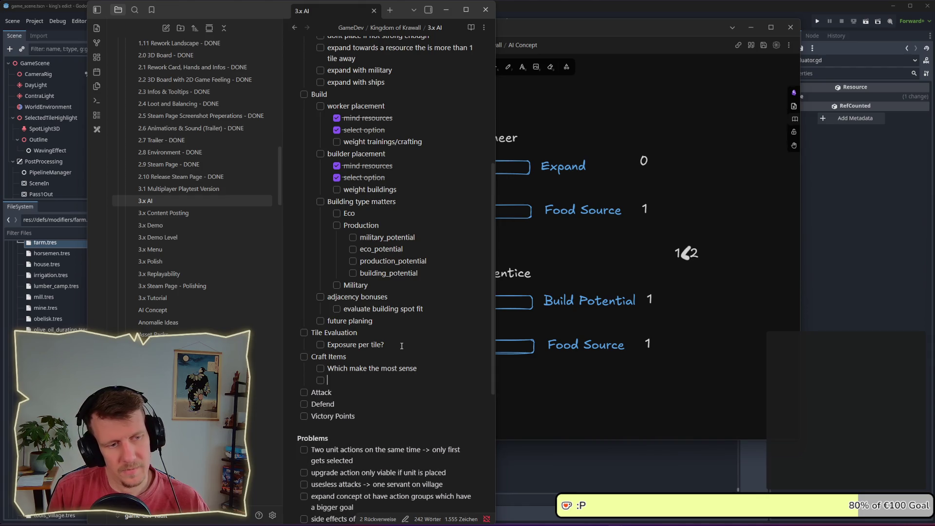
{"action": "key", "text": "shift+Tab"}
{"action": "type", "text": "Train U"}
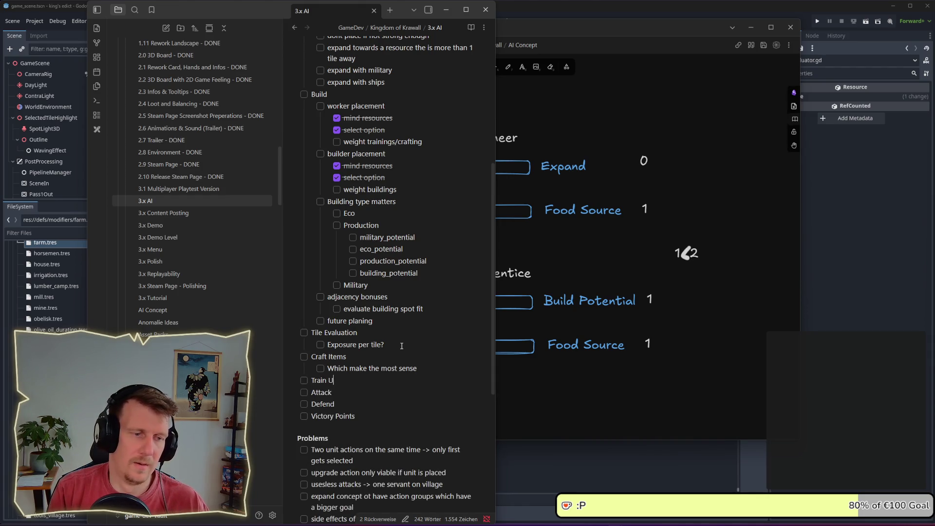
{"action": "type", "text": "nits"}
{"action": "key", "text": "Return"}
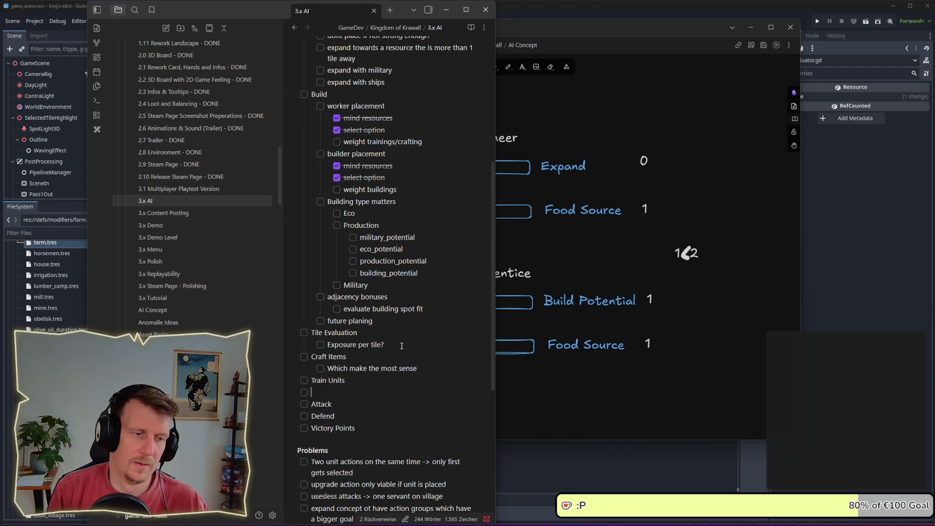
{"action": "key", "text": "Tab"}
{"action": "type", "text": "Which ma"}
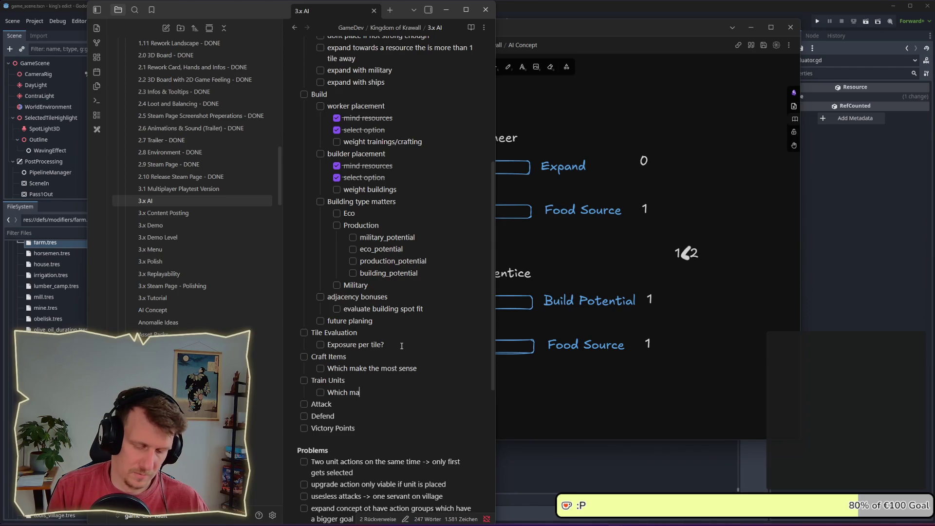
{"action": "type", "text": "ke the most sense"}
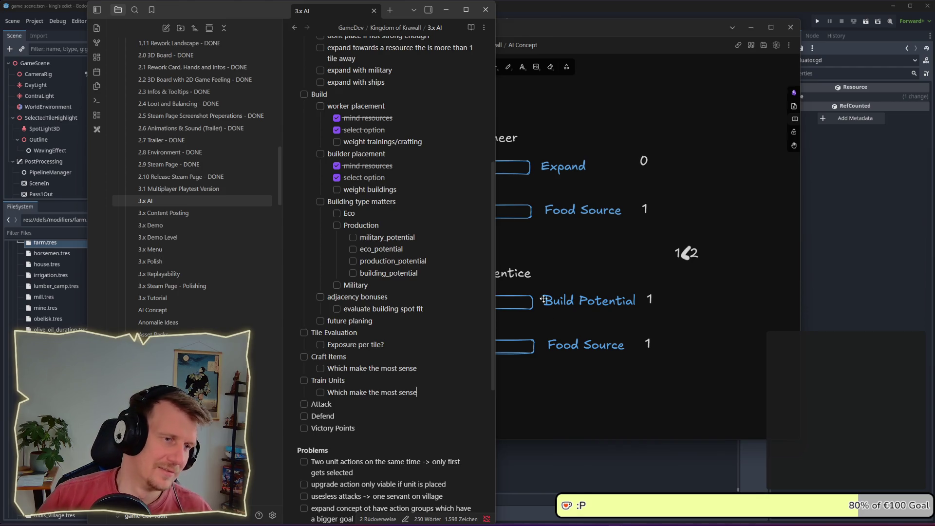
{"action": "scroll", "coordinate": [411, 372], "scroll_direction": "up", "scroll_amount": 5}
{"action": "scroll", "coordinate": [411, 372], "scroll_direction": "down", "scroll_amount": 5}
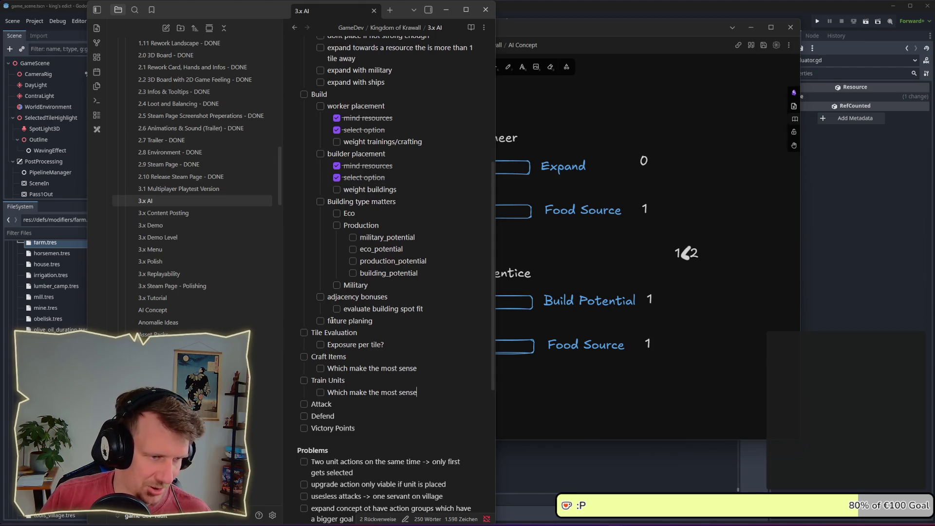
{"action": "scroll", "coordinate": [316, 320], "scroll_direction": "down", "scroll_amount": 2}
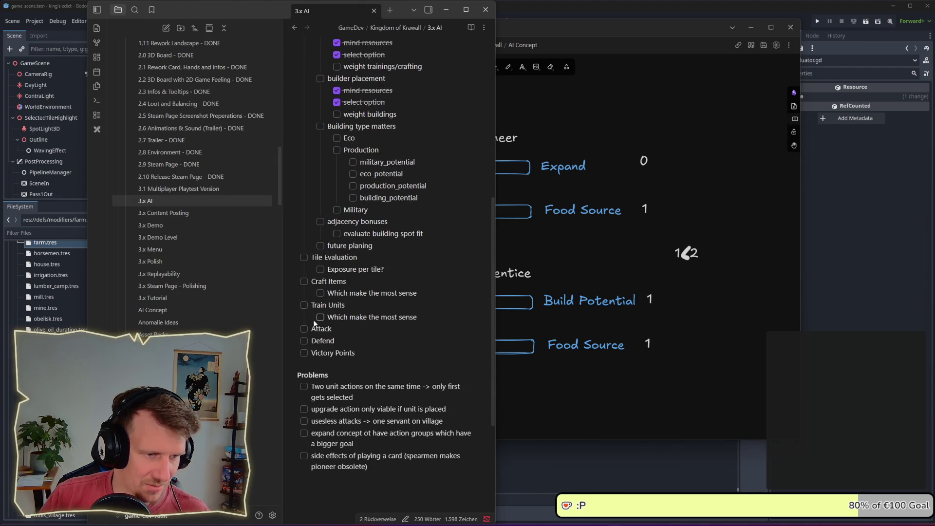
Move the AI Concept drawing window to the right and save the drawing
{"action": "left_click", "coordinate": [573, 372]}
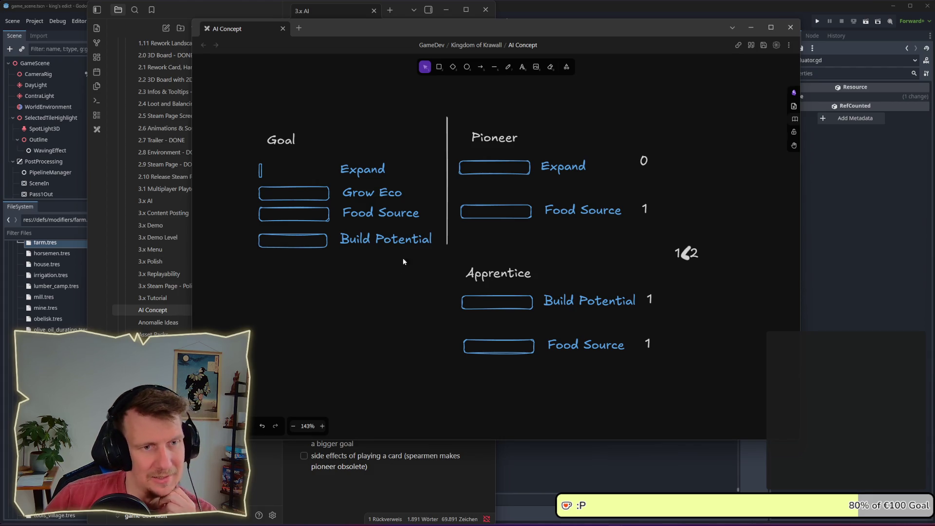
{"action": "left_click_drag", "start_coordinate": [561, 38], "coordinate": [588, 38]}
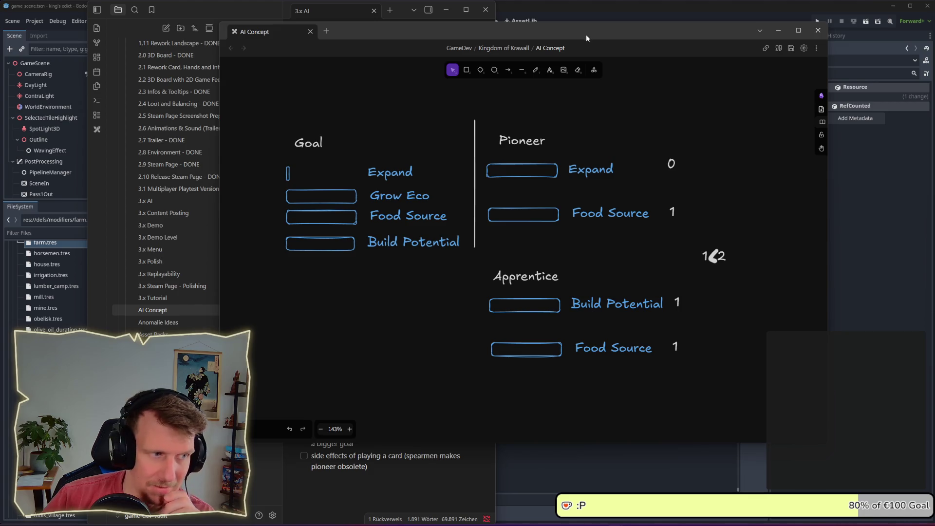
{"action": "left_click_drag", "start_coordinate": [585, 39], "coordinate": [655, 45]}
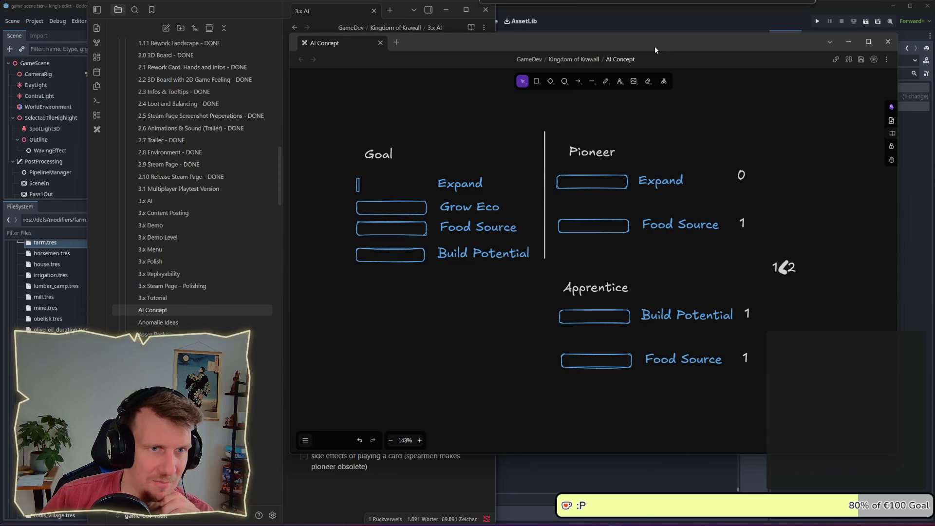
{"action": "left_click", "coordinate": [642, 19]}
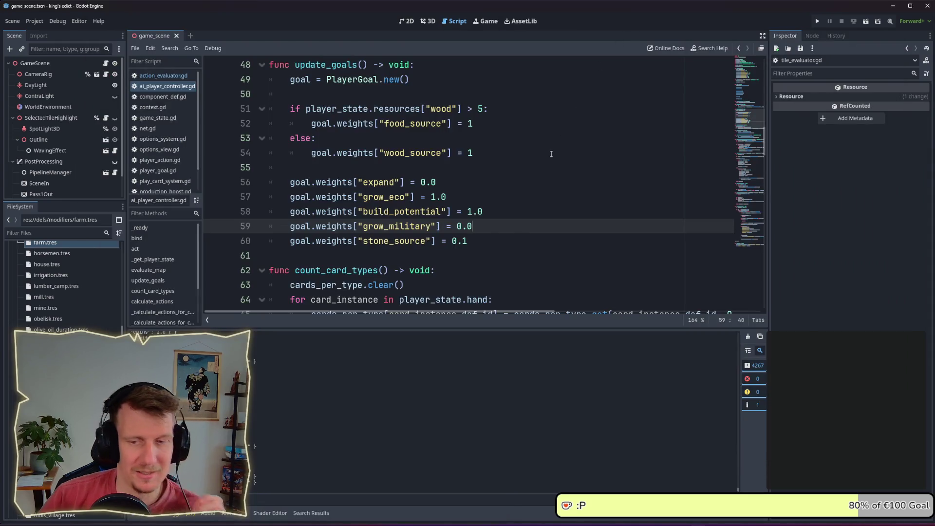
{"action": "key", "text": "alt+Tab"}
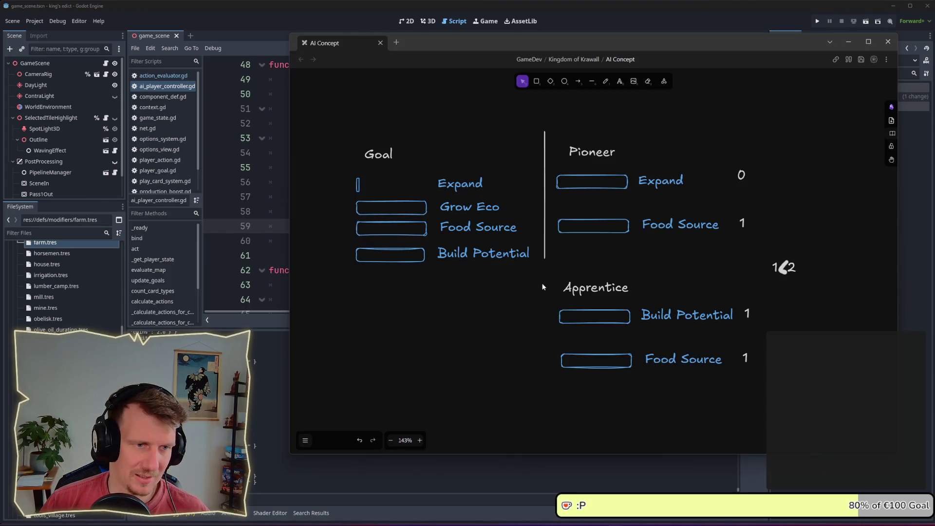
{"action": "key", "text": "ctrl+s"}
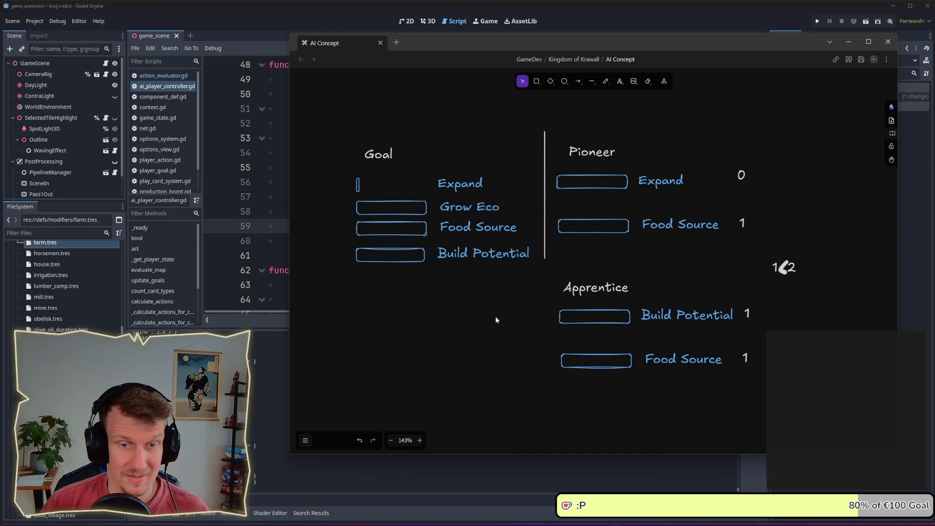
Give the '1 2' label the thinnest stroke width, then switch to the 3.x AI note
{"action": "left_click", "coordinate": [782, 271]}
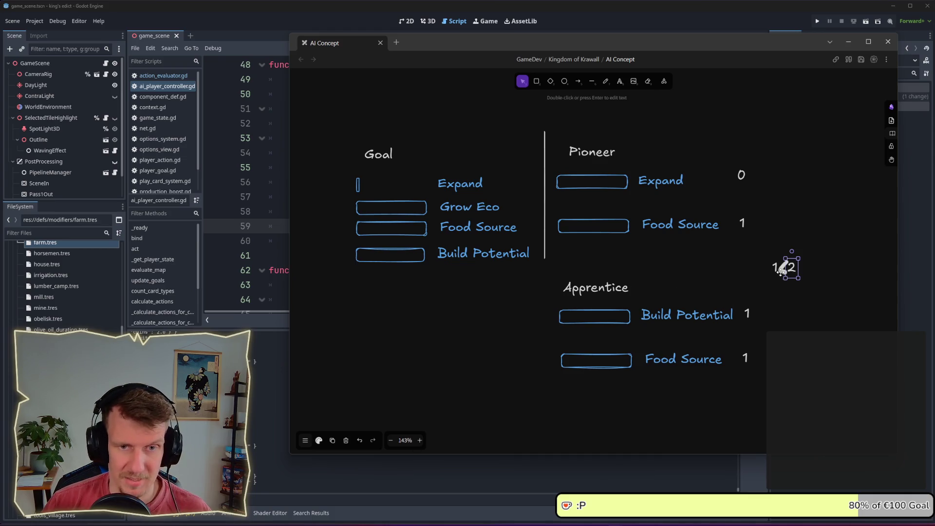
{"action": "left_click", "coordinate": [319, 440]}
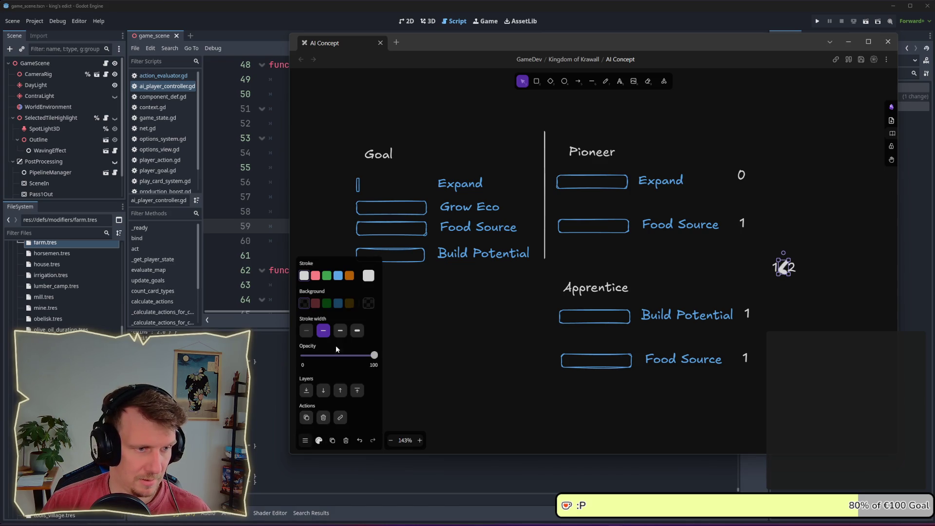
{"action": "left_click", "coordinate": [306, 331]}
{"action": "left_click", "coordinate": [764, 307]}
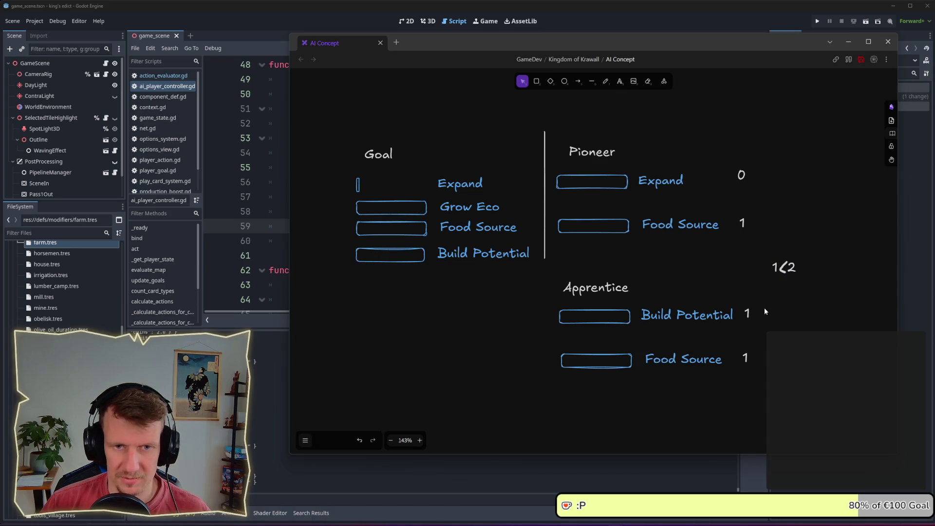
{"action": "left_click", "coordinate": [338, 479]}
{"action": "key", "text": "alt+Tab"}
{"action": "key", "text": "Tab"}
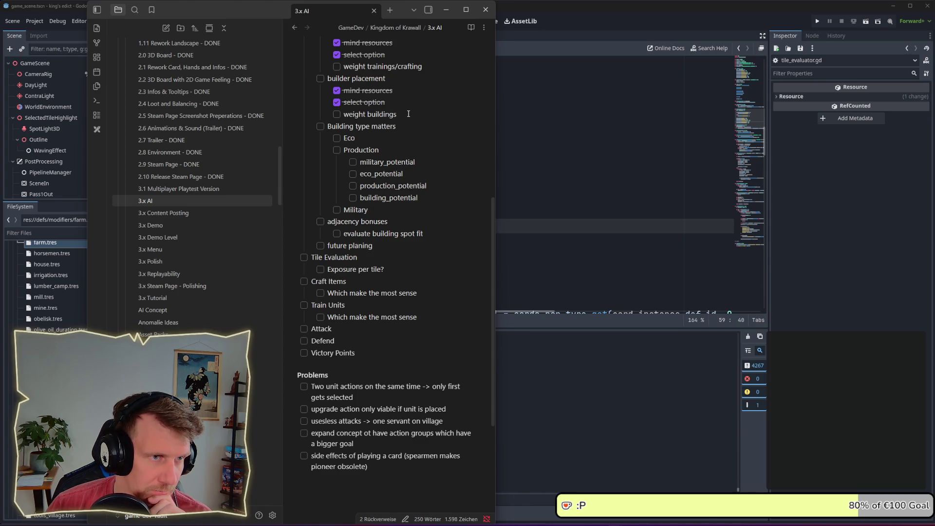
Return to Godot and reopen ai_player_controller.gd after glancing at action_evaluator.gd
{"action": "scroll", "coordinate": [408, 114], "scroll_direction": "up", "scroll_amount": 3}
{"action": "scroll", "coordinate": [405, 141], "scroll_direction": "up", "scroll_amount": 3}
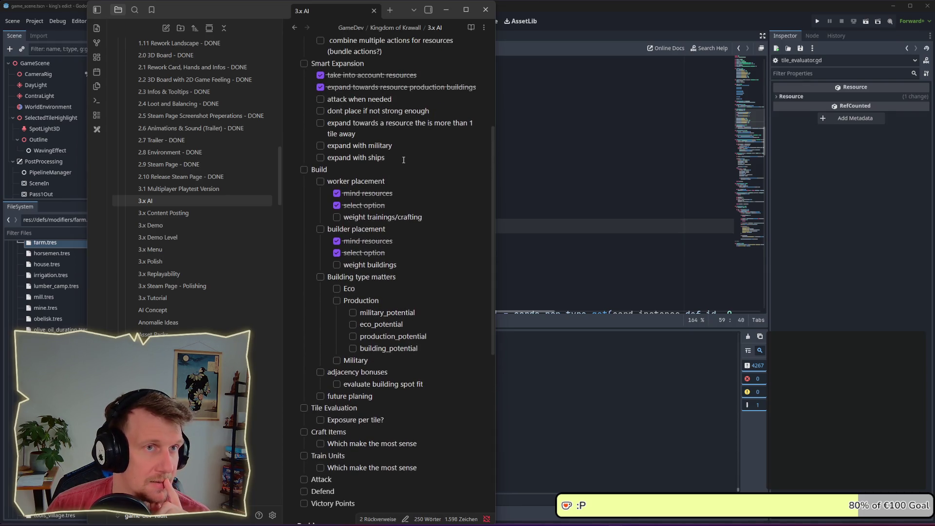
{"action": "key", "text": "alt+Tab"}
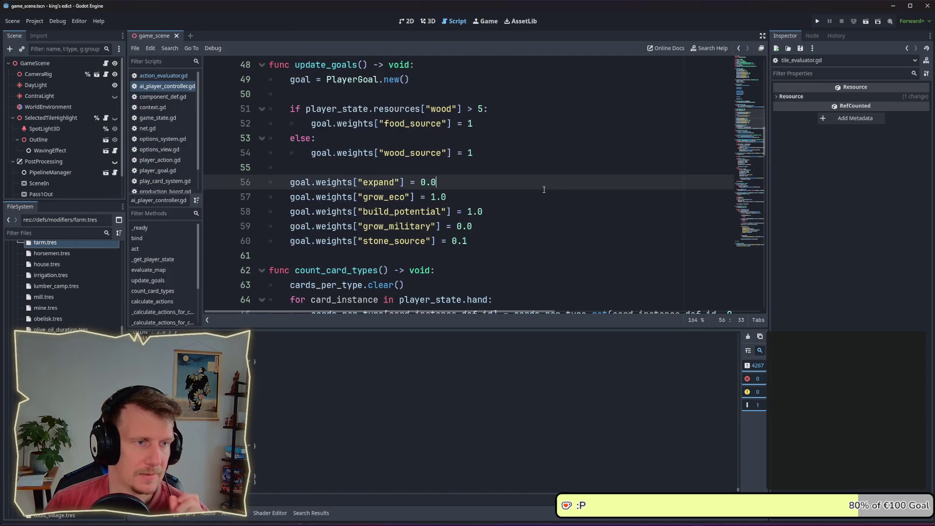
{"action": "left_click", "coordinate": [175, 77]}
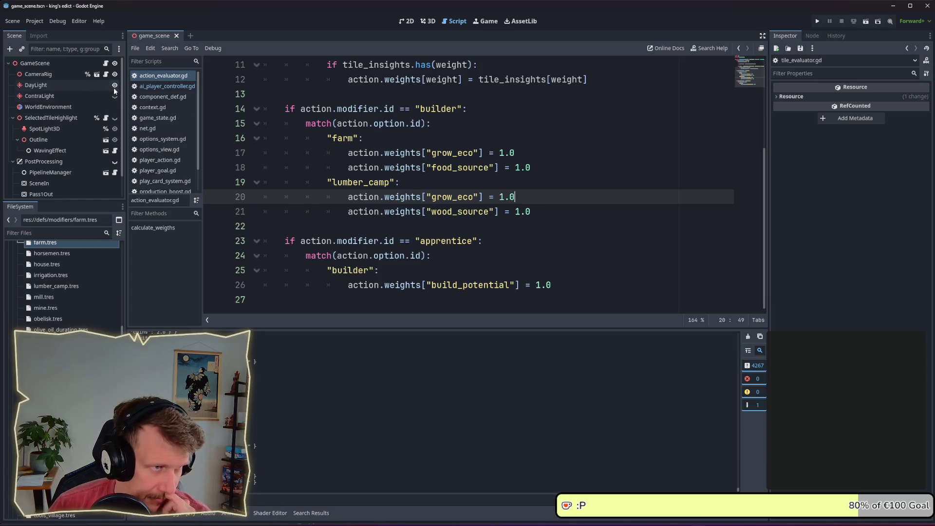
{"action": "left_click", "coordinate": [156, 87]}
Insert two blank lines in update_goals right after goal = PlayerGoal.new()
{"action": "left_click", "coordinate": [445, 182]}
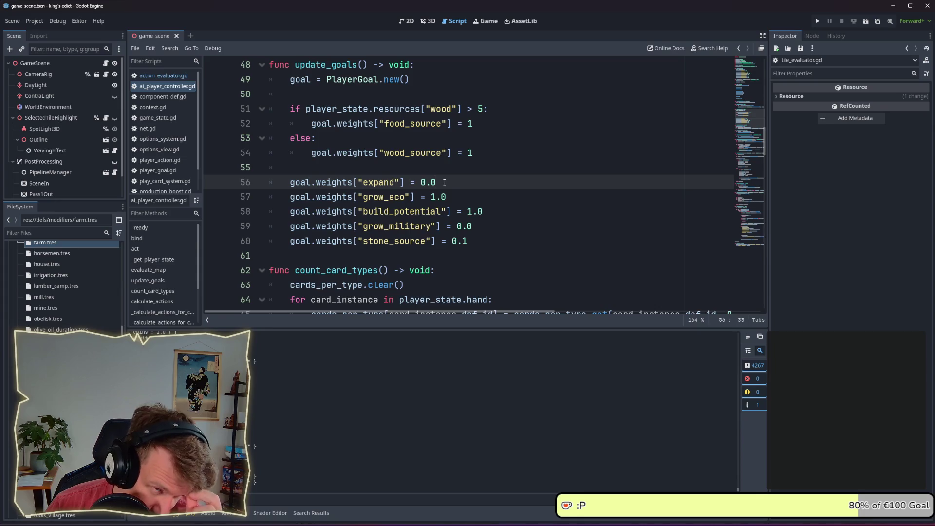
{"action": "scroll", "coordinate": [336, 139], "scroll_direction": "up", "scroll_amount": 1}
{"action": "left_click", "coordinate": [336, 139]}
{"action": "key", "text": "Return"}
{"action": "key", "text": "Return"}
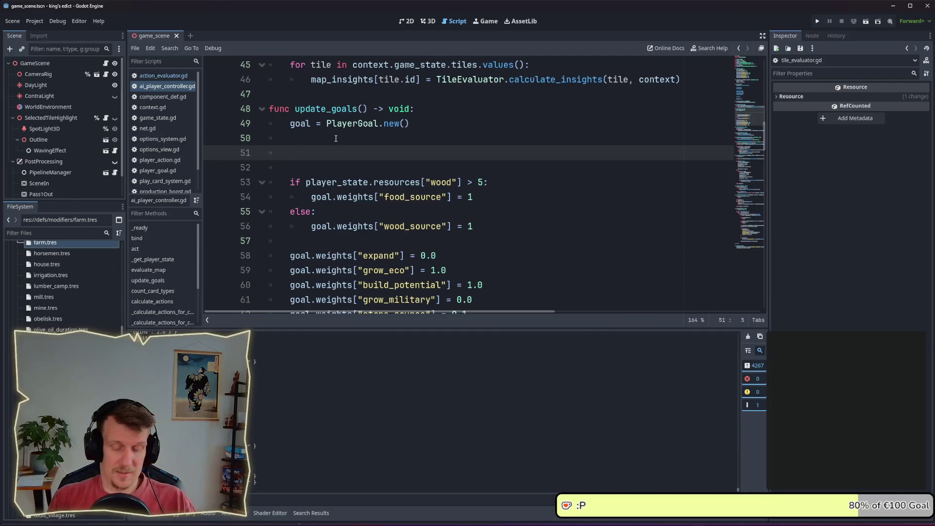
Add the '#current situation' comment and an '#expand ??' comment below it
{"action": "type", "text": "#"}
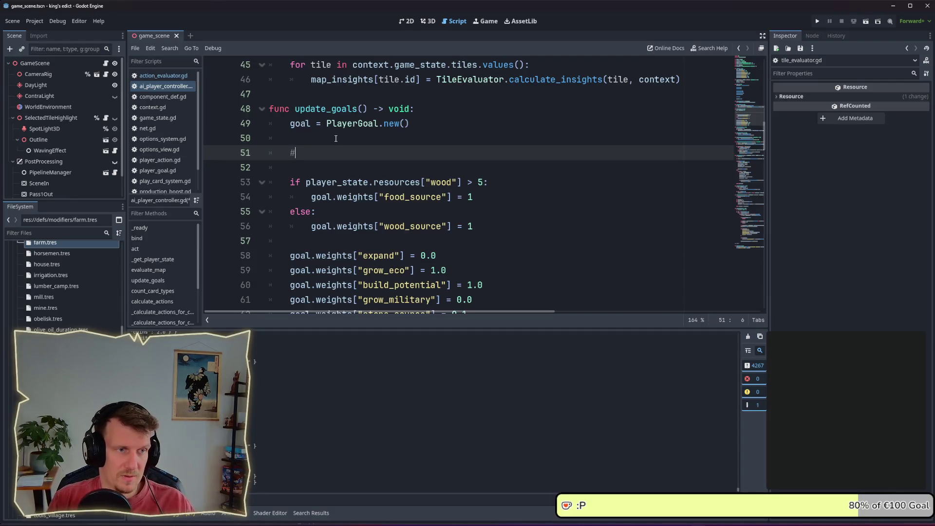
{"action": "type", "text": "cu"}
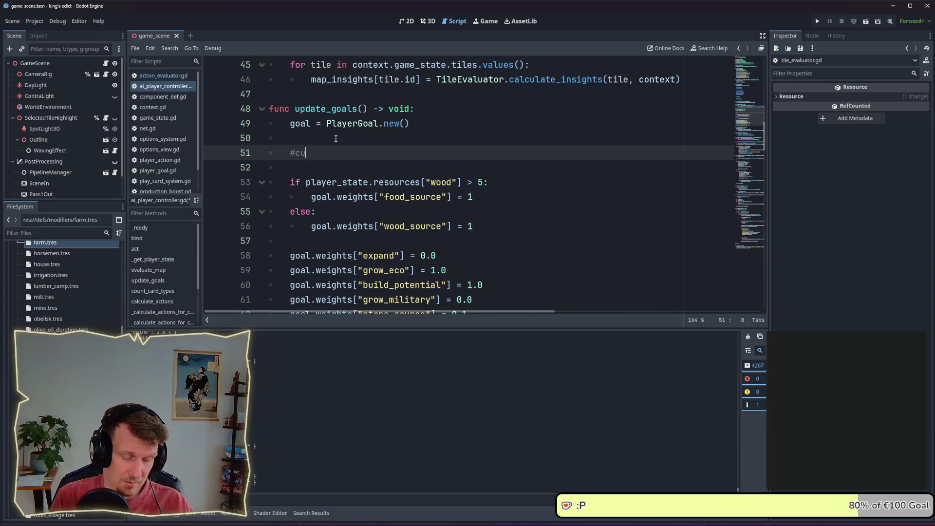
{"action": "type", "text": "rrent situation"}
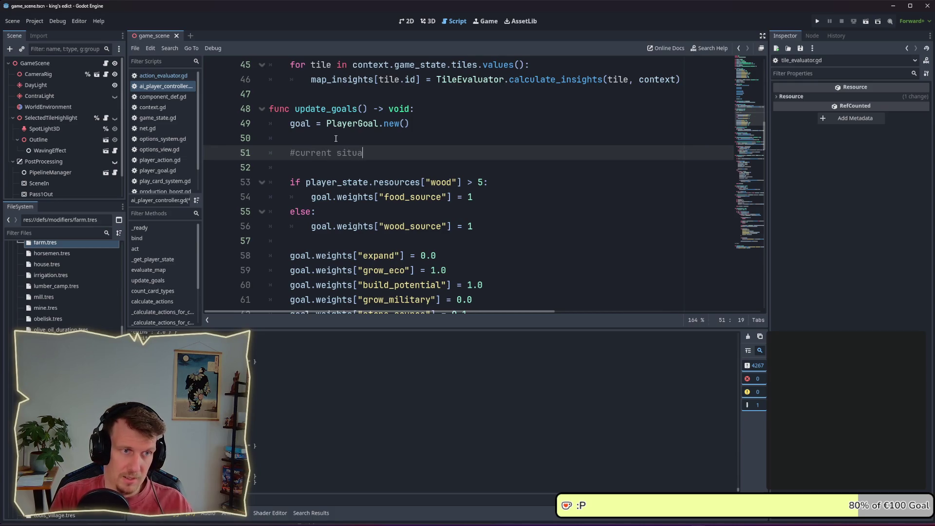
{"action": "key", "text": "Return"}
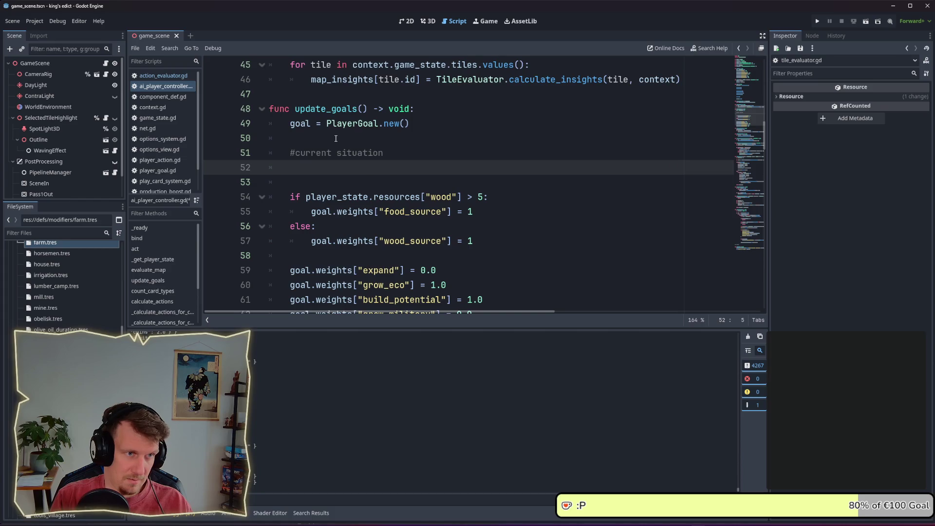
{"action": "type", "text": "#"}
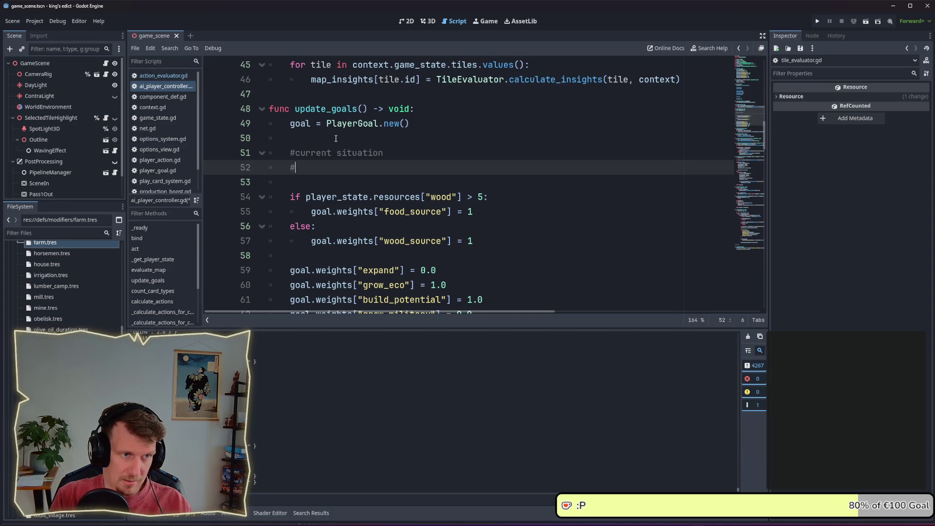
{"action": "type", "text": "e"}
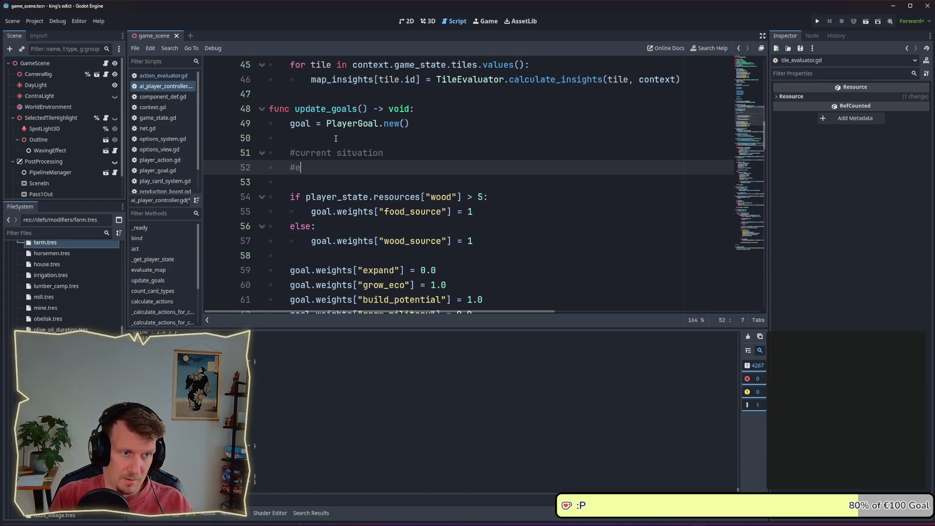
{"action": "type", "text": "pand"}
{"action": "key", "text": "BackSpace"}
{"action": "key", "text": "BackSpace"}
{"action": "key", "text": "BackSpace"}
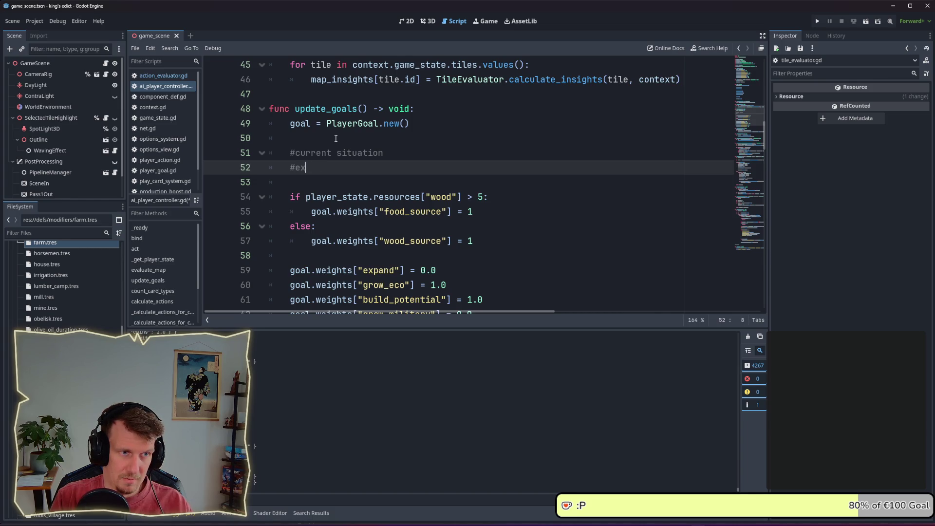
{"action": "type", "text": "xpand"}
{"action": "key", "text": "BackSpace"}
{"action": "type", "text": "??"}
{"action": "key", "text": "Return"}
Add a '#grow_eco ??' comment on the next line
{"action": "type", "text": "bu"}
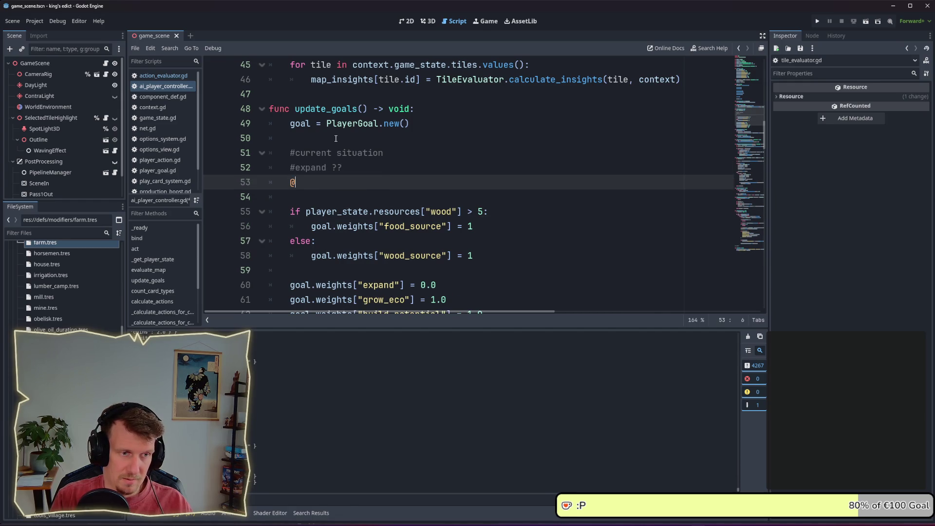
{"action": "key", "text": "BackSpace"}
{"action": "key", "text": "BackSpace"}
{"action": "type", "text": "#e"}
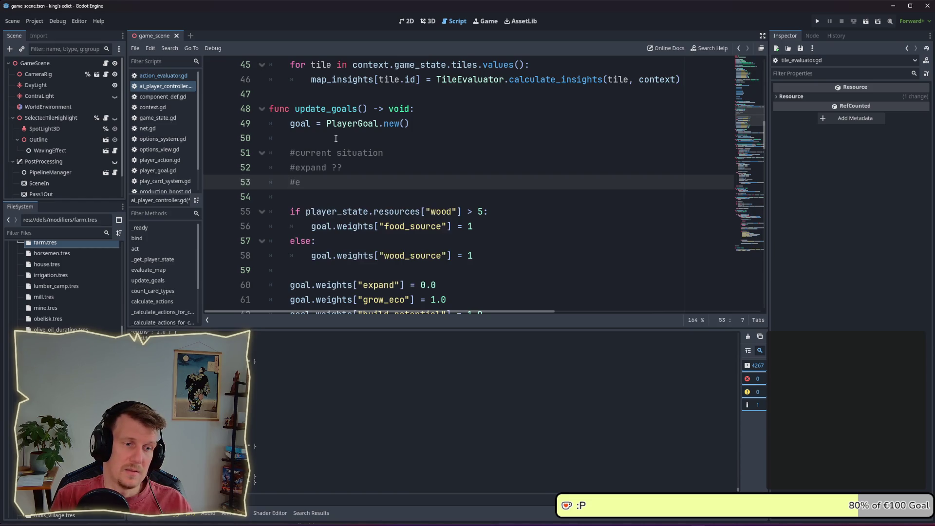
{"action": "key", "text": "BackSpace"}
{"action": "type", "text": "grow"}
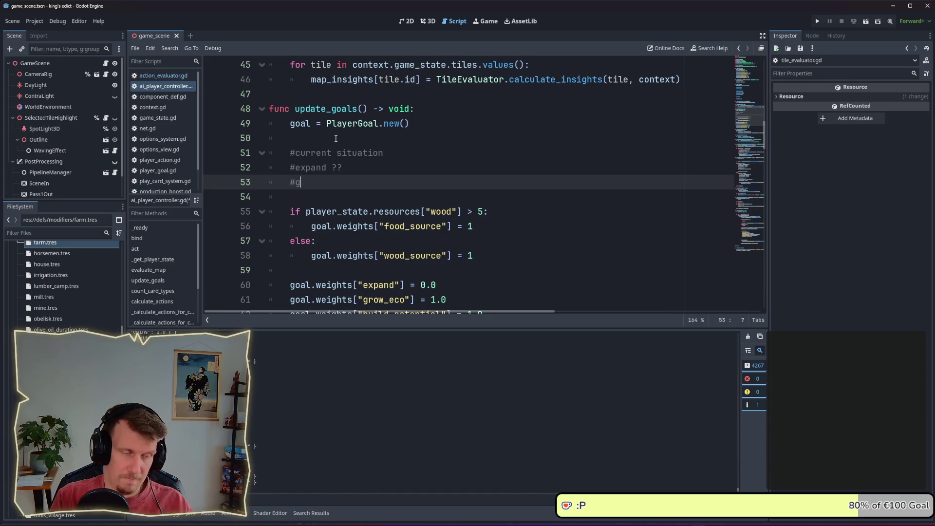
{"action": "key", "text": "BackSpace"}
{"action": "key", "text": "BackSpace"}
{"action": "type", "text": "ow_"}
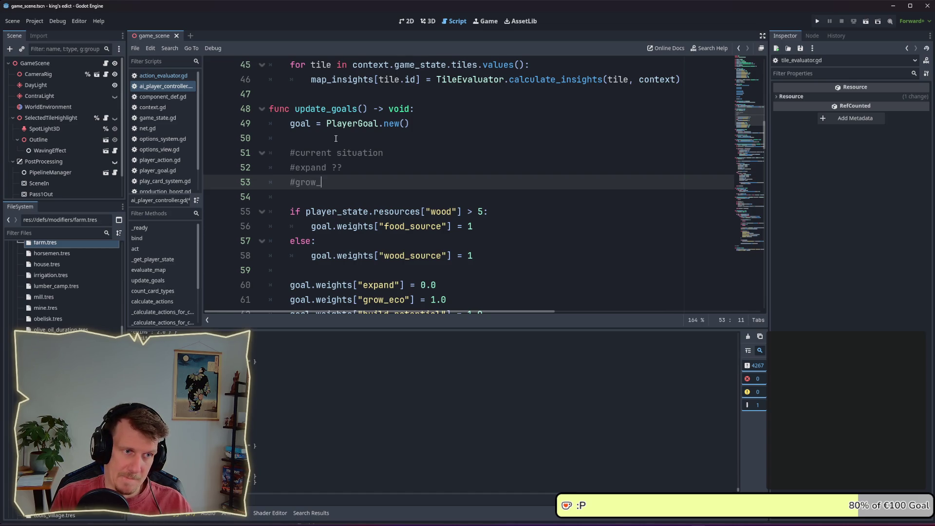
{"action": "type", "text": "eco ??"}
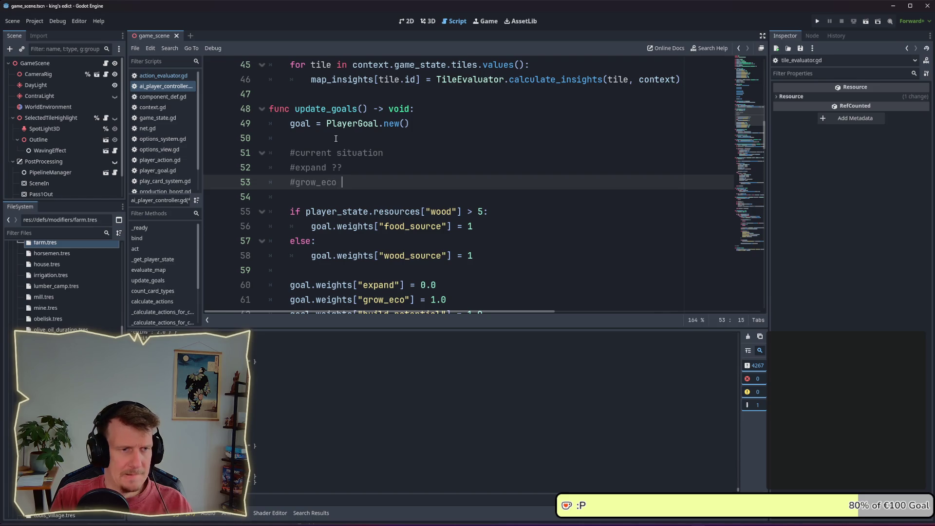
{"action": "key", "text": "Return"}
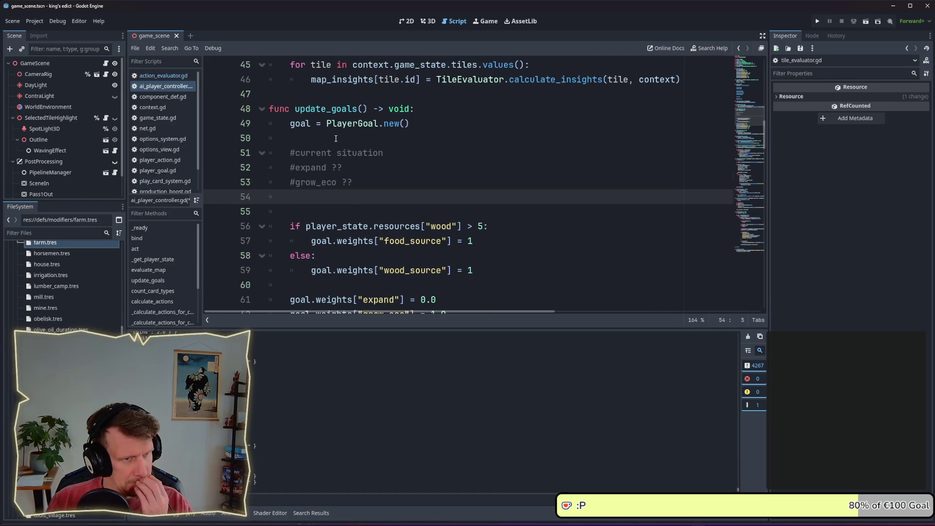
Add '#defend ??' and '#attack ??' comment lines
{"action": "scroll", "coordinate": [336, 136], "scroll_direction": "down", "scroll_amount": 3}
{"action": "scroll", "coordinate": [336, 136], "scroll_direction": "up", "scroll_amount": 1}
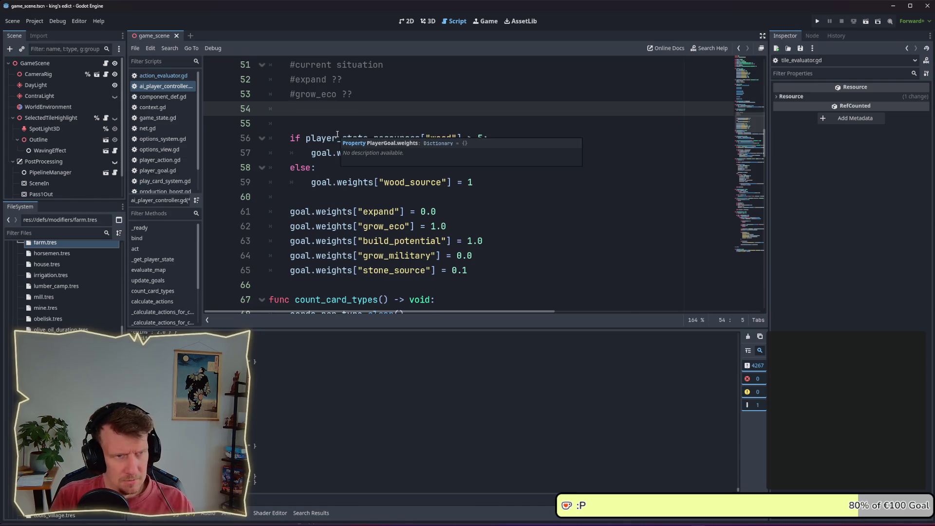
{"action": "type", "text": "#defend "}
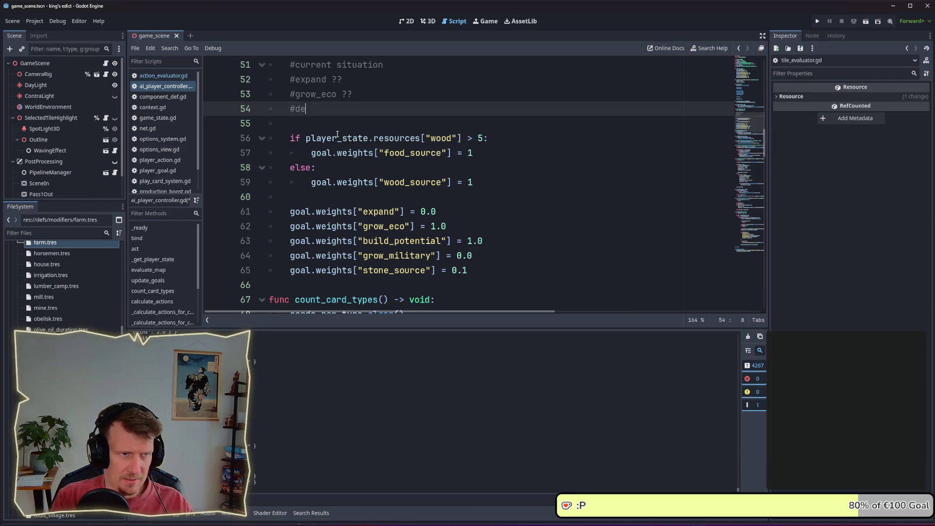
{"action": "type", "text": "??"}
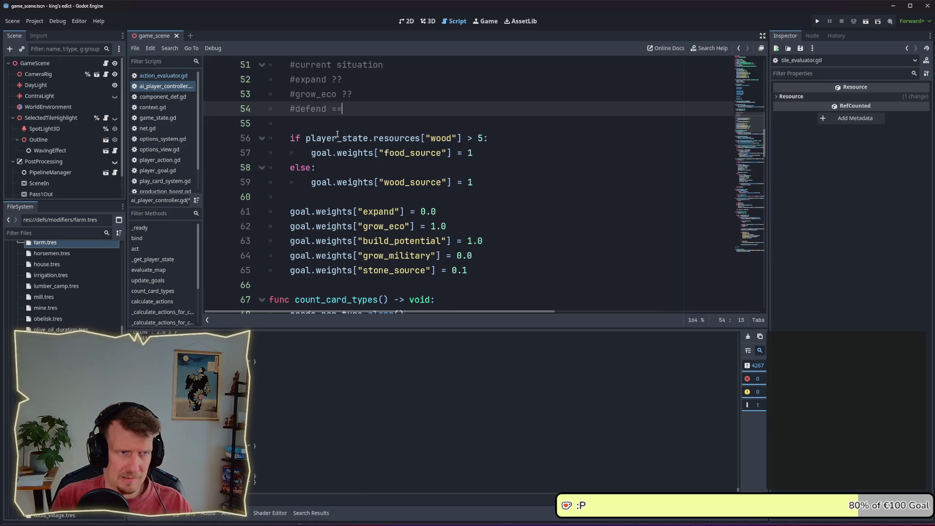
{"action": "key", "text": "Return"}
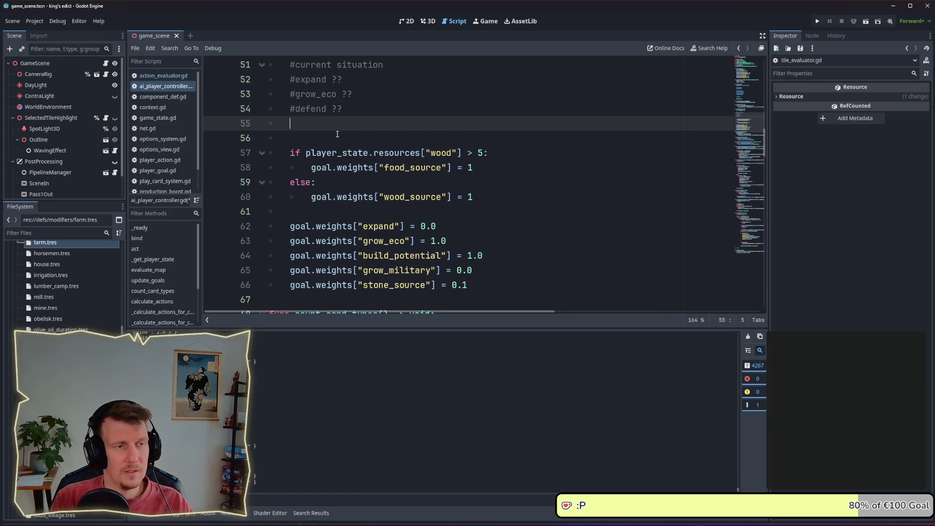
{"action": "type", "text": "#attack "}
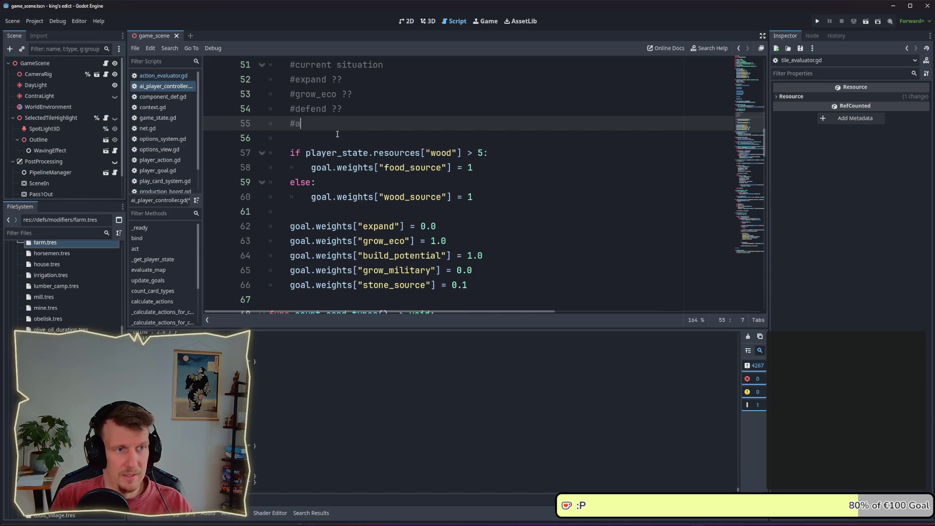
{"action": "type", "text": "??"}
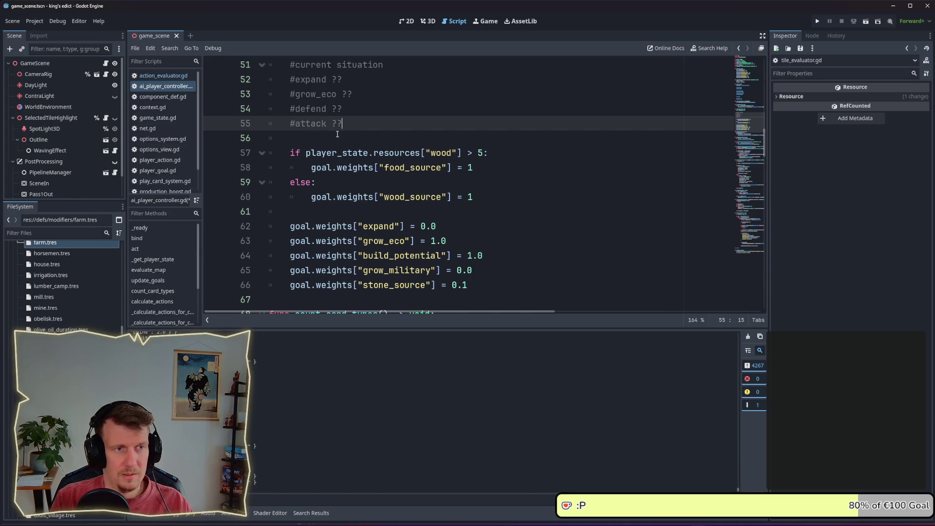
{"action": "key", "text": "Return"}
Insert a '# ??' placeholder line below '#grow_eco ??', then switch to the web browser
{"action": "scroll", "coordinate": [337, 134], "scroll_direction": "down", "scroll_amount": 2}
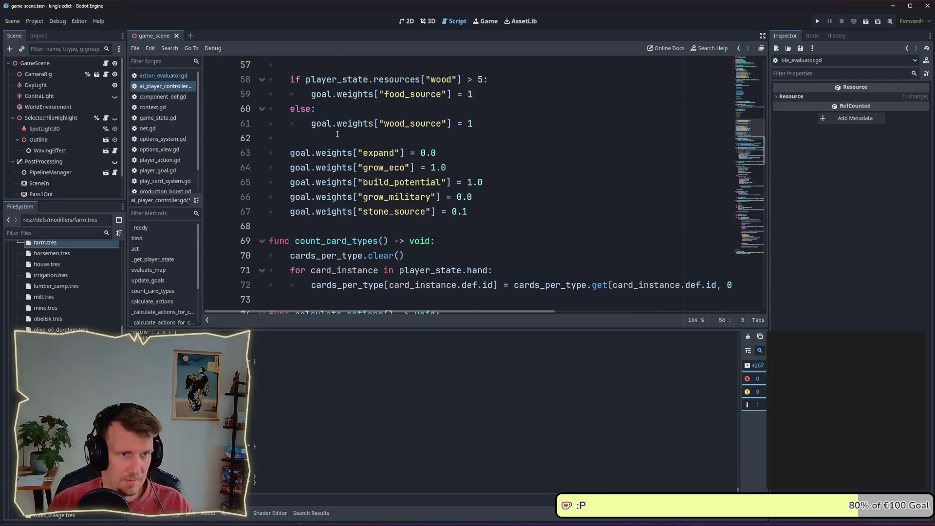
{"action": "scroll", "coordinate": [337, 134], "scroll_direction": "up", "scroll_amount": 1}
{"action": "scroll", "coordinate": [346, 103], "scroll_direction": "up", "scroll_amount": 1}
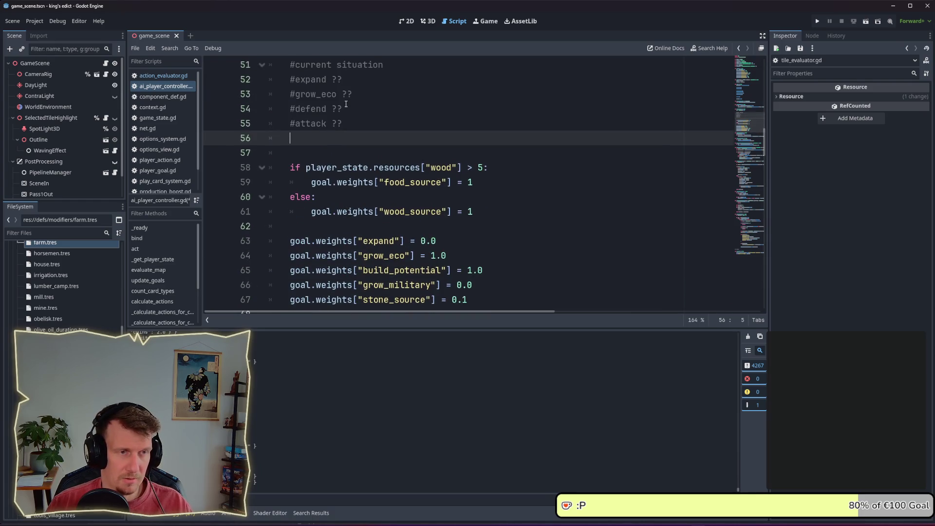
{"action": "left_click", "coordinate": [360, 95]}
{"action": "key", "text": "Return"}
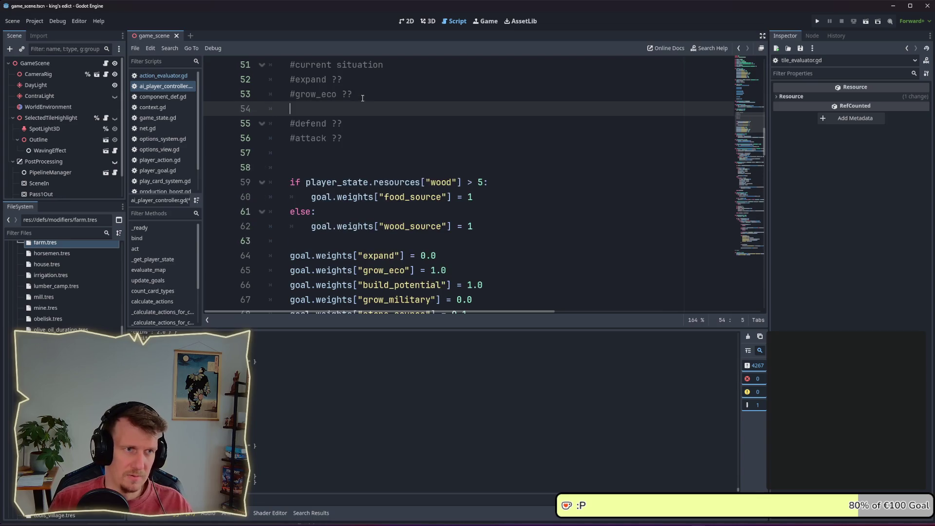
{"action": "type", "text": "#"}
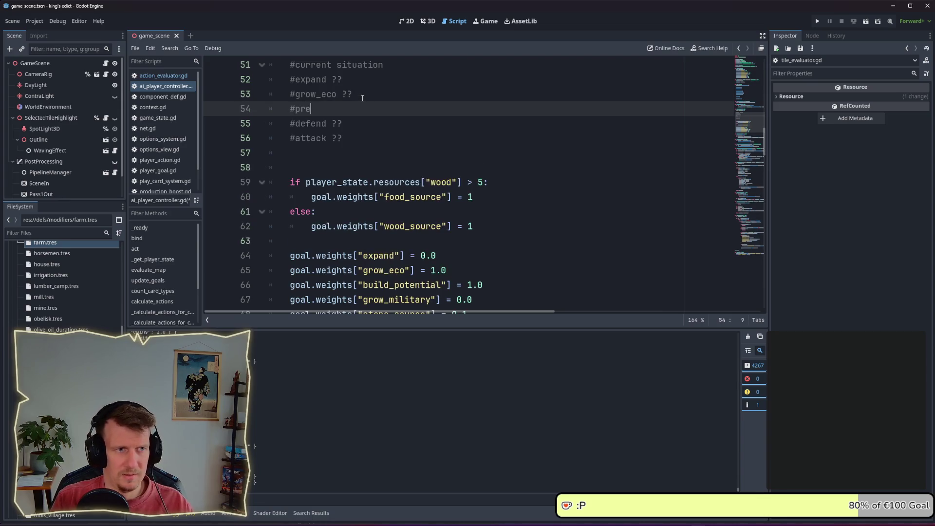
{"action": "type", "text": "pre"}
{"action": "key", "text": "BackSpace"}
{"action": "key", "text": "BackSpace"}
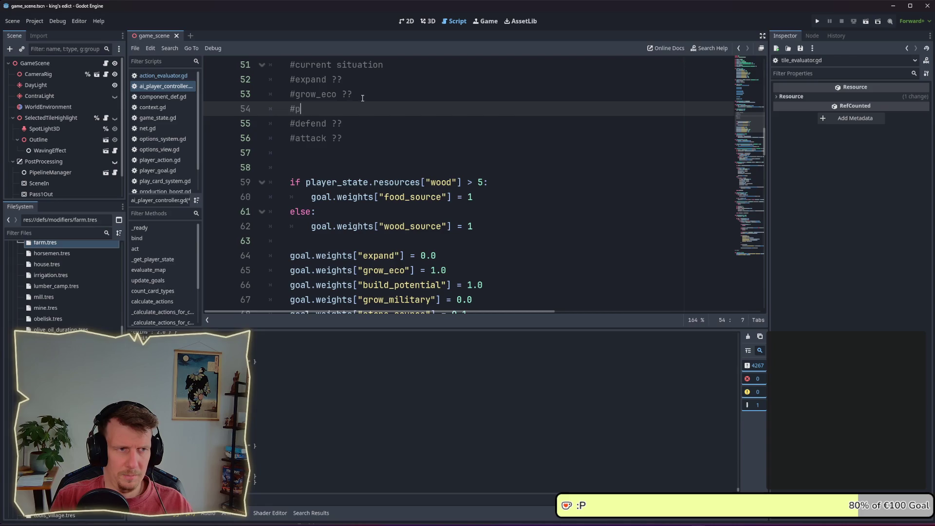
{"action": "key", "text": "BackSpace"}
{"action": "type", "text": "build"}
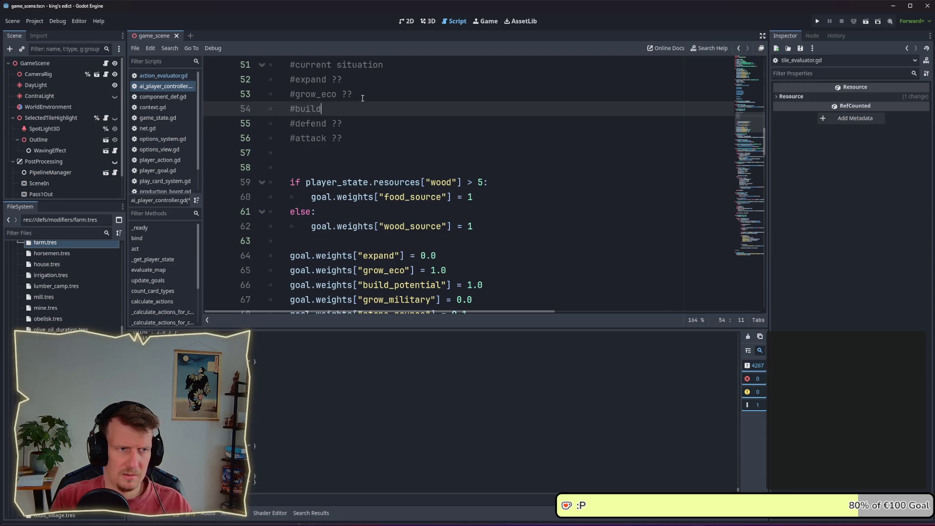
{"action": "type", "text": "_mil"}
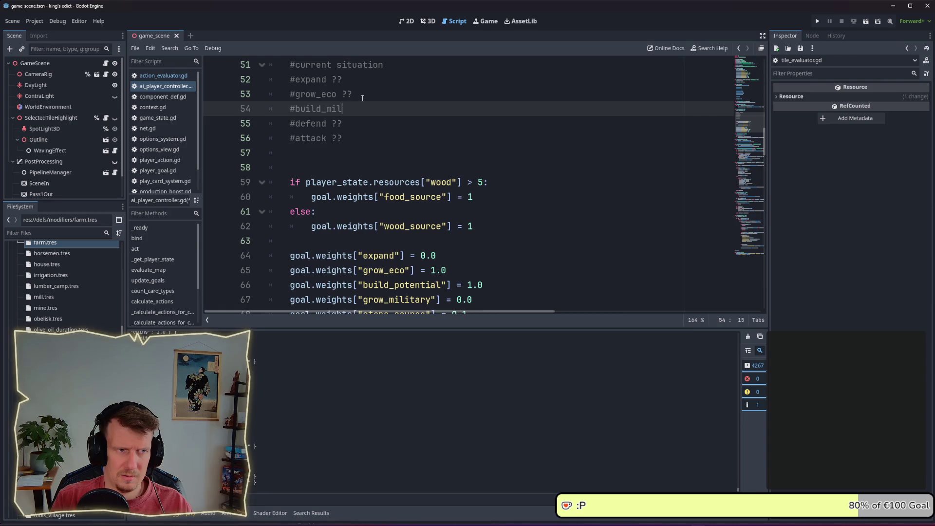
{"action": "type", "text": "ary ??"}
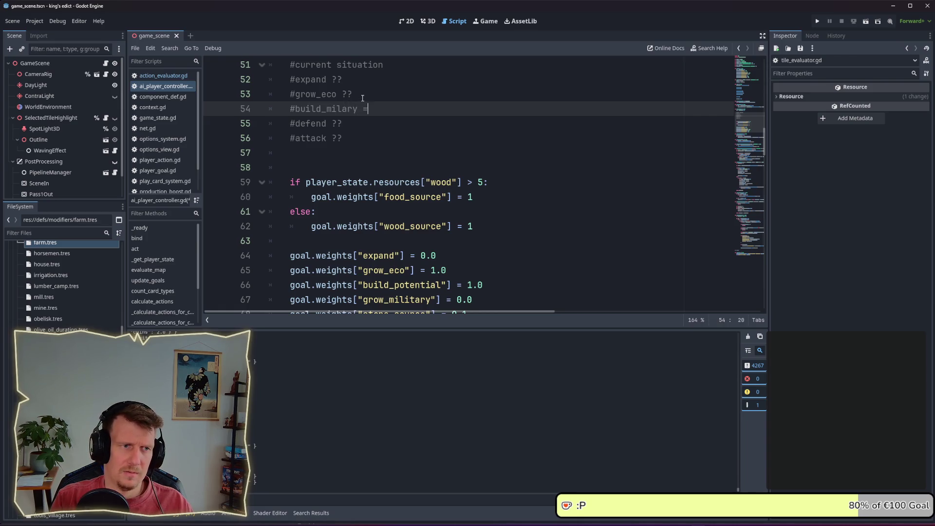
{"action": "key", "text": "ctrl+Left"}
{"action": "key", "text": "ctrl+Left"}
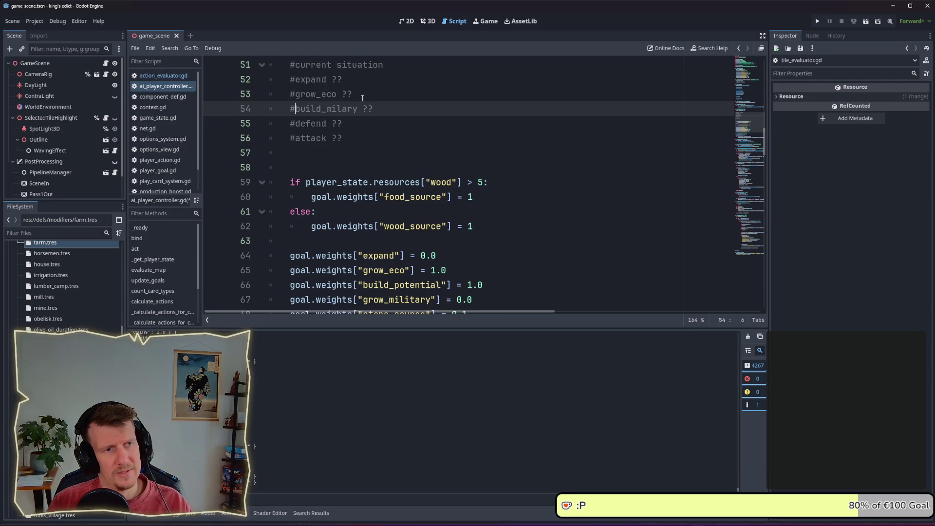
{"action": "key", "text": "ctrl+shift+Right"}
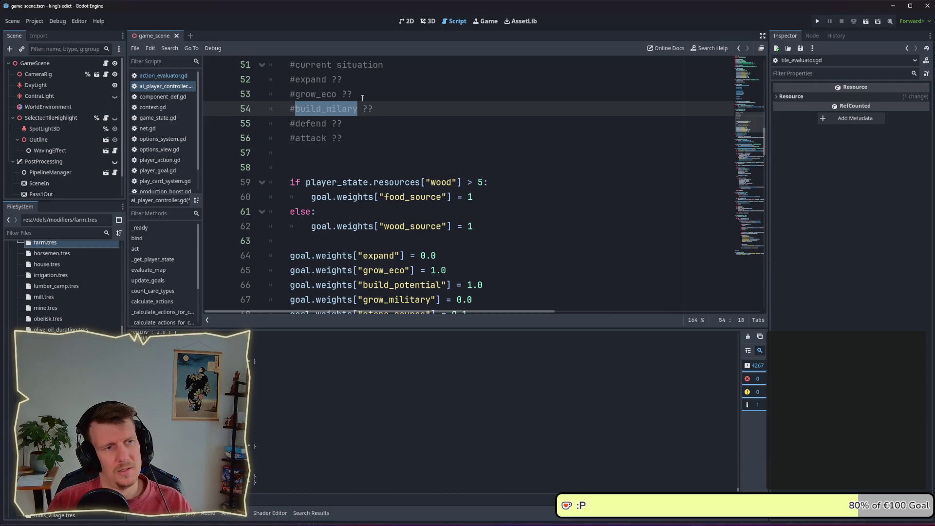
{"action": "type", "text": "arm"}
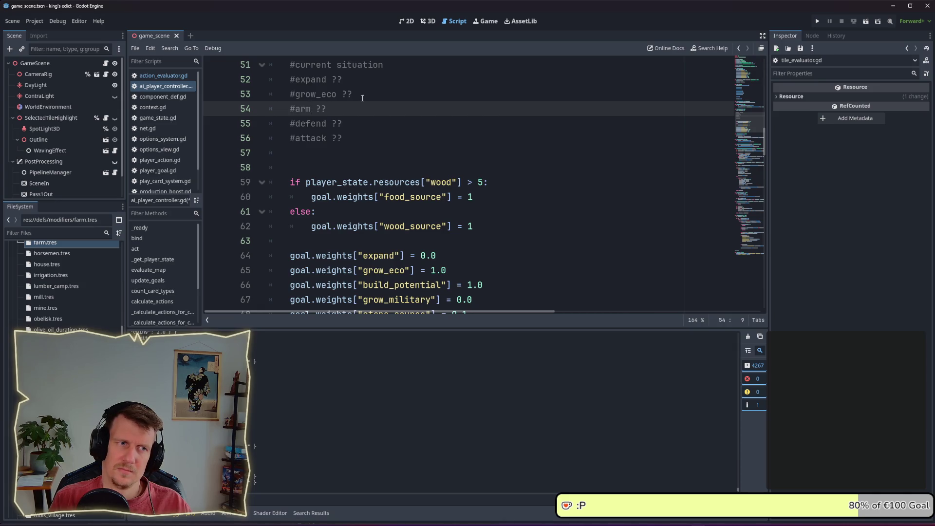
{"action": "key", "text": "BackSpace"}
{"action": "key", "text": "BackSpace"}
{"action": "key", "text": "BackSpace"}
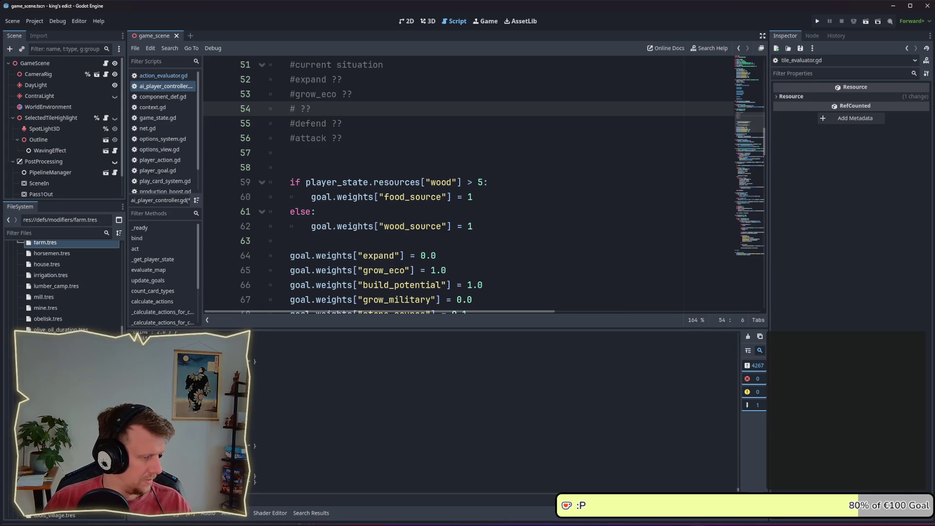
{"action": "key", "text": "alt+Tab"}
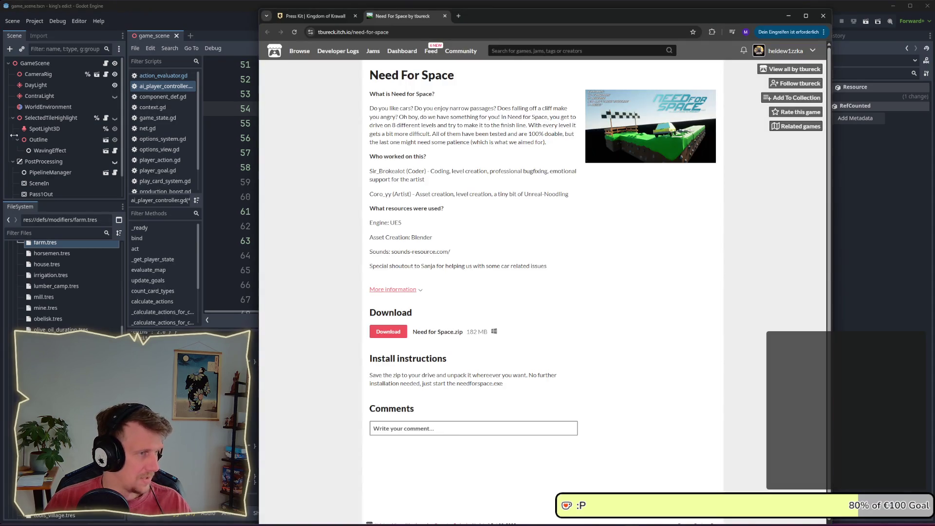
Look up 'aufrüsten' on Linguee in a new tab, then return to the Godot script
{"action": "left_click", "coordinate": [458, 17]}
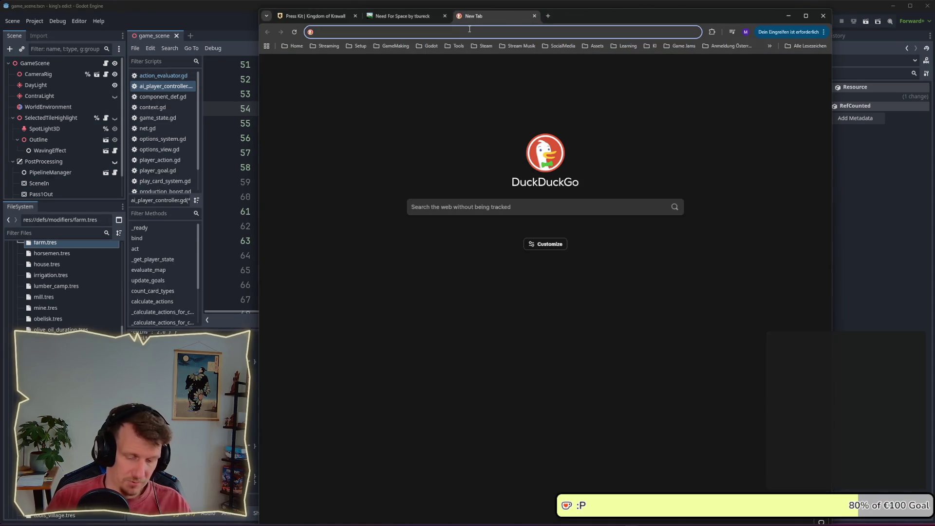
{"action": "type", "text": "linguee"}
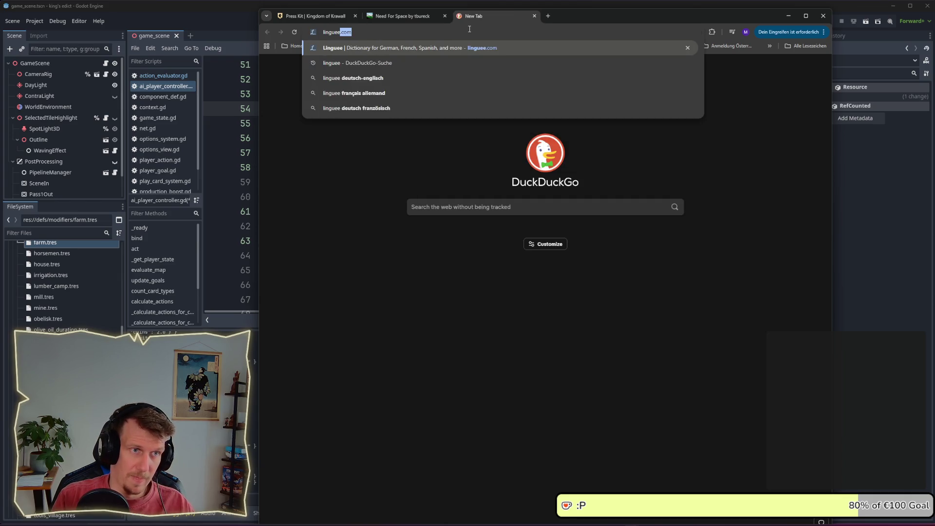
{"action": "key", "text": "Return"}
{"action": "type", "text": "aufr"}
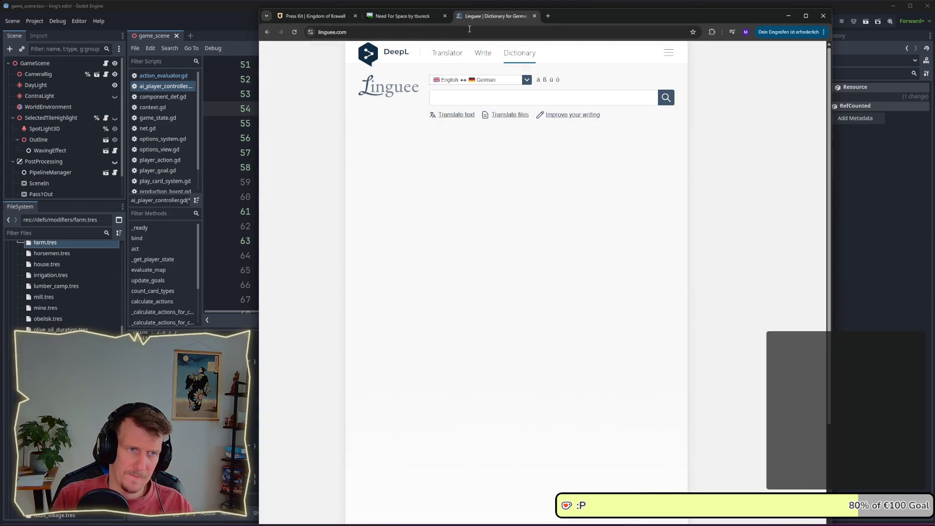
{"action": "type", "text": "üsten"}
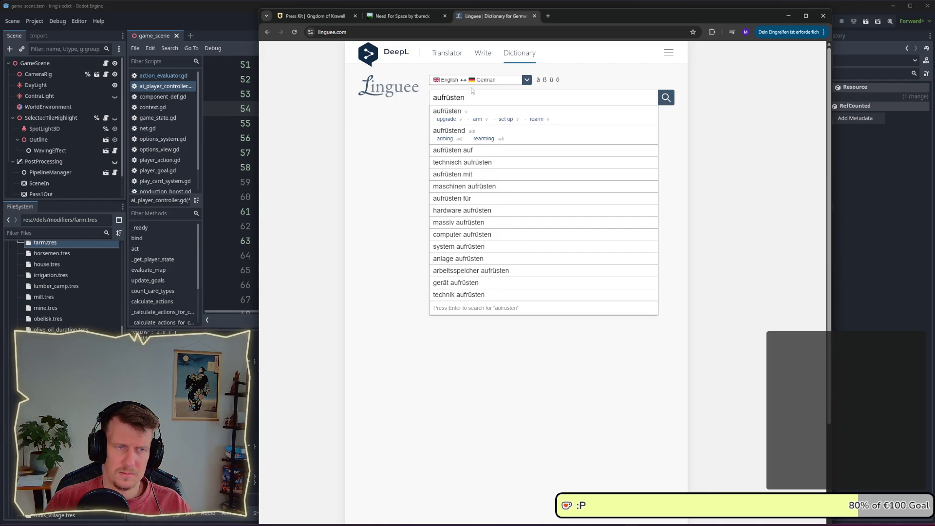
{"action": "left_click", "coordinate": [788, 15]}
{"action": "left_click", "coordinate": [452, 240]}
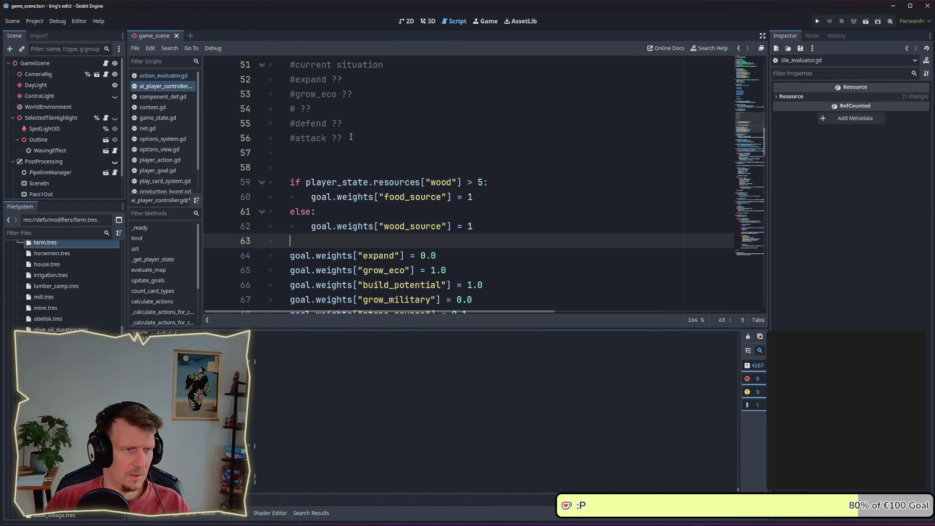
Fill the line 54 placeholder with 'grow_mil' and save the script
{"action": "left_click", "coordinate": [341, 138]}
{"action": "left_click", "coordinate": [306, 108]}
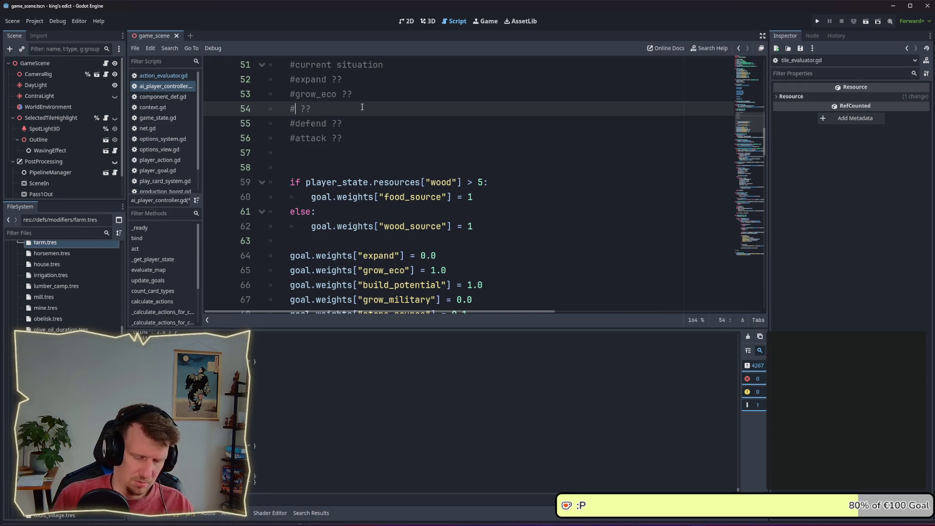
{"action": "type", "text": "ream"}
{"action": "type", "text": "rm"}
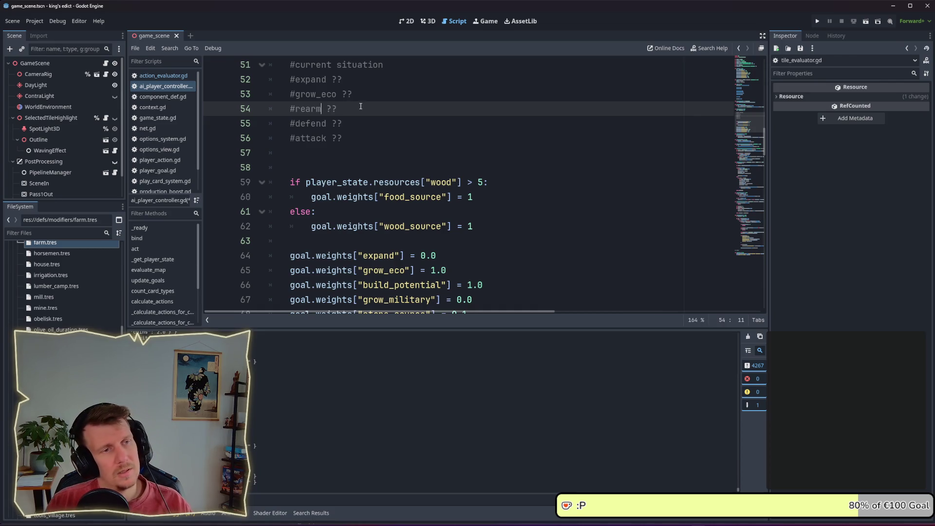
{"action": "scroll", "coordinate": [363, 112], "scroll_direction": "up", "scroll_amount": 2}
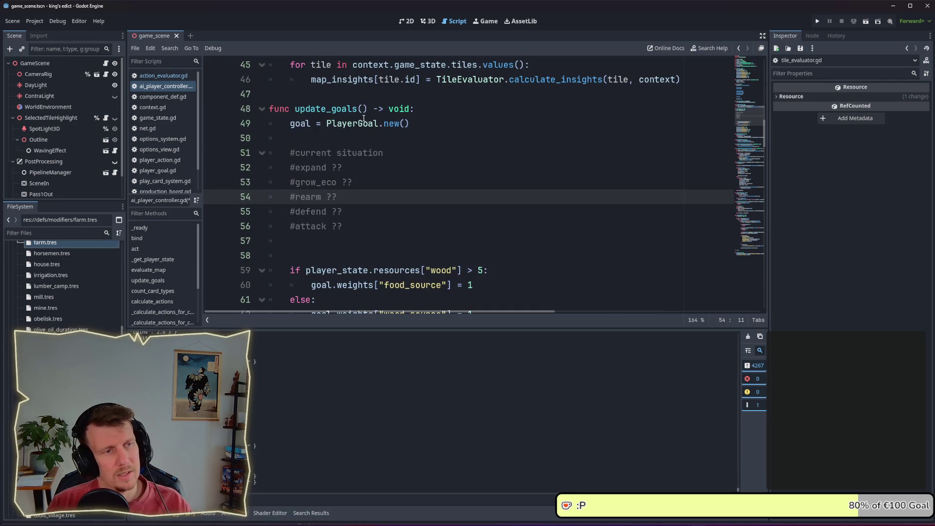
{"action": "double_click", "coordinate": [310, 197]}
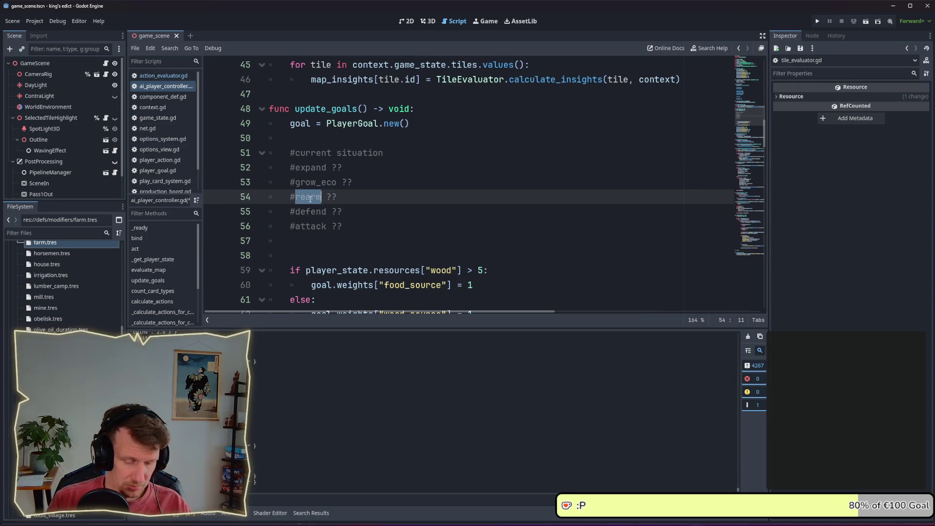
{"action": "type", "text": "bui"}
{"action": "key", "text": "BackSpace"}
{"action": "key", "text": "BackSpace"}
{"action": "key", "text": "BackSpace"}
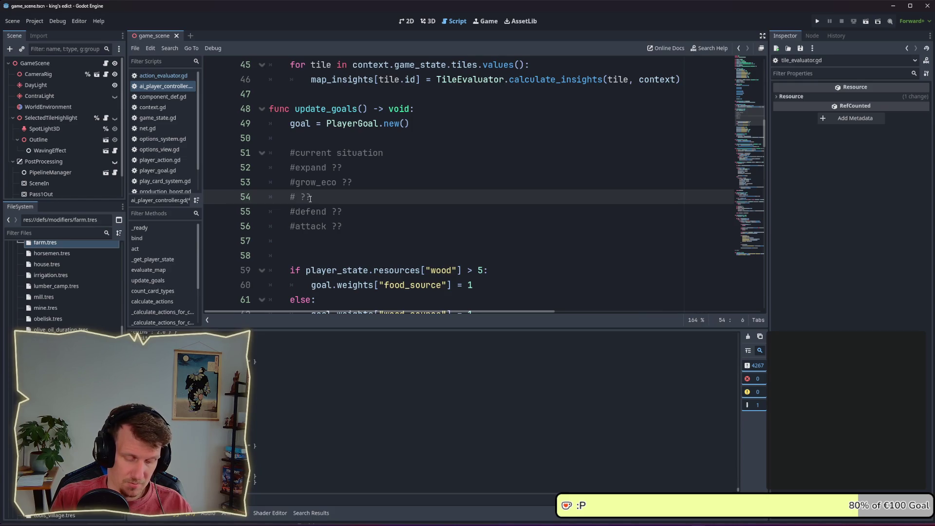
{"action": "type", "text": "m"}
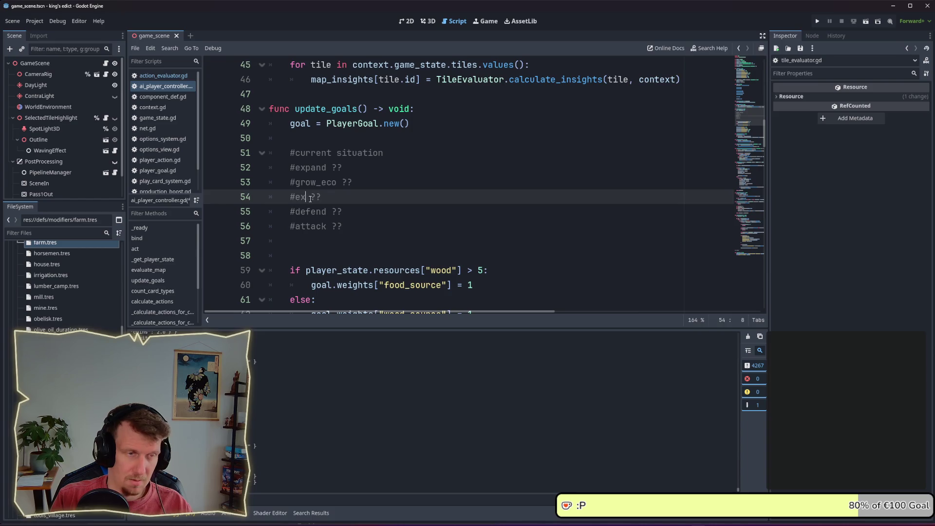
{"action": "key", "text": "BackSpace"}
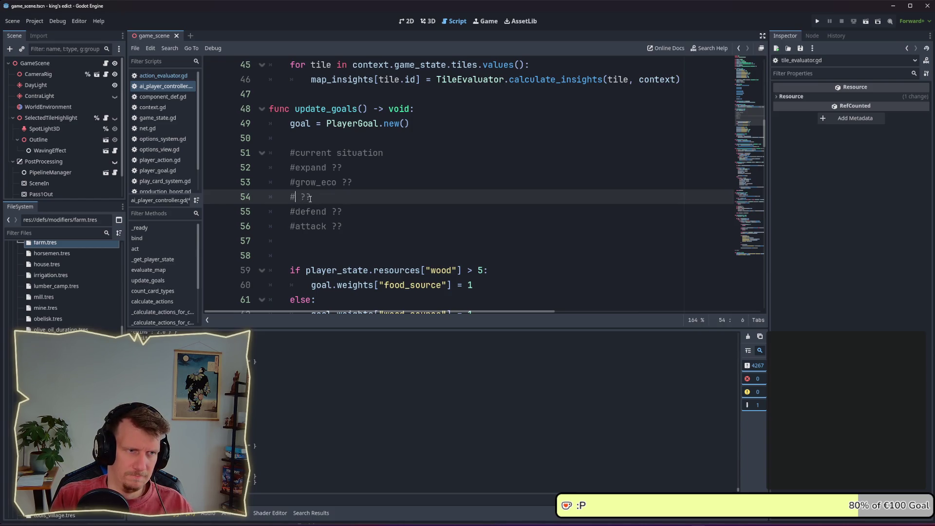
{"action": "type", "text": "build_mu"}
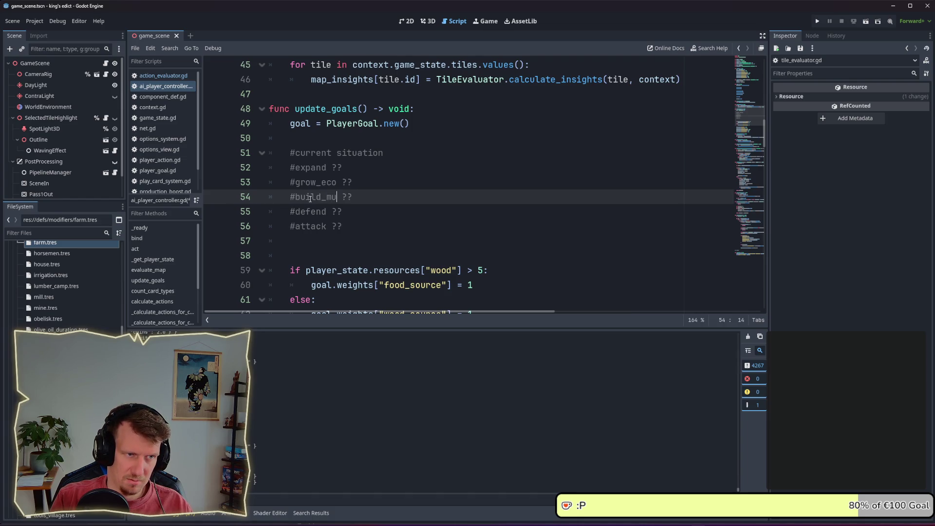
{"action": "key", "text": "ctrl+BackSpace"}
{"action": "type", "text": "grow_mil"}
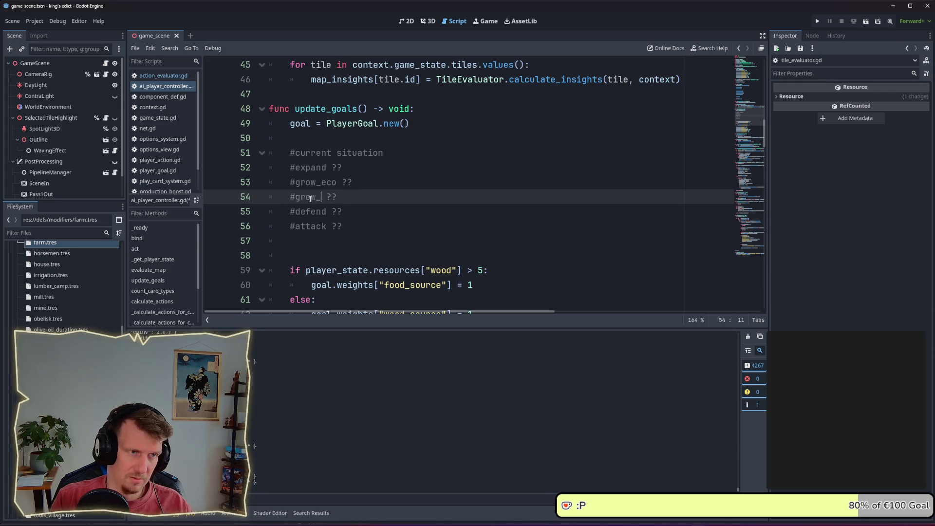
{"action": "type", "text": "i"}
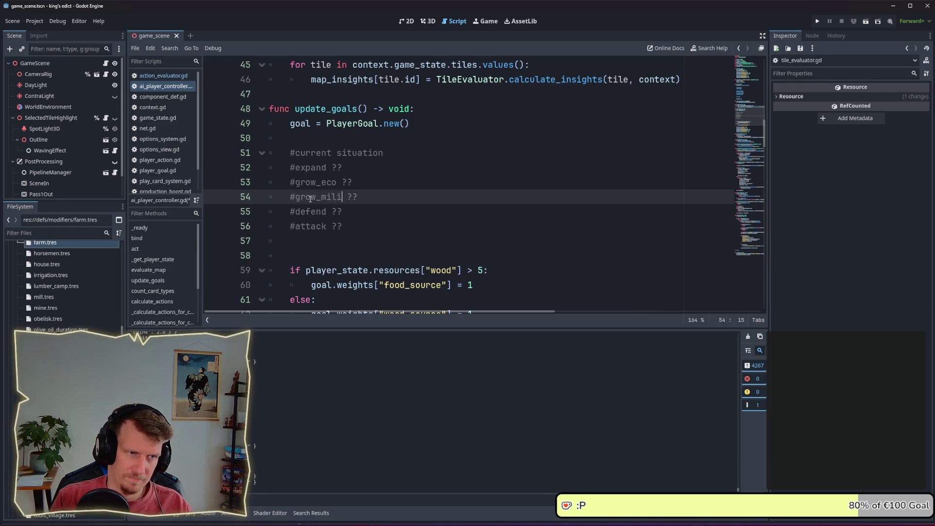
{"action": "key", "text": "BackSpace"}
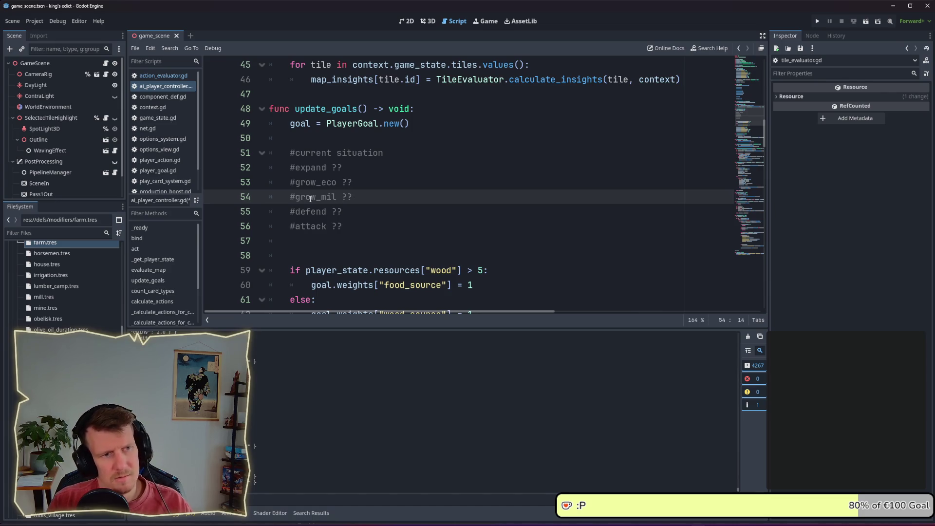
{"action": "key", "text": "ctrl+s"}
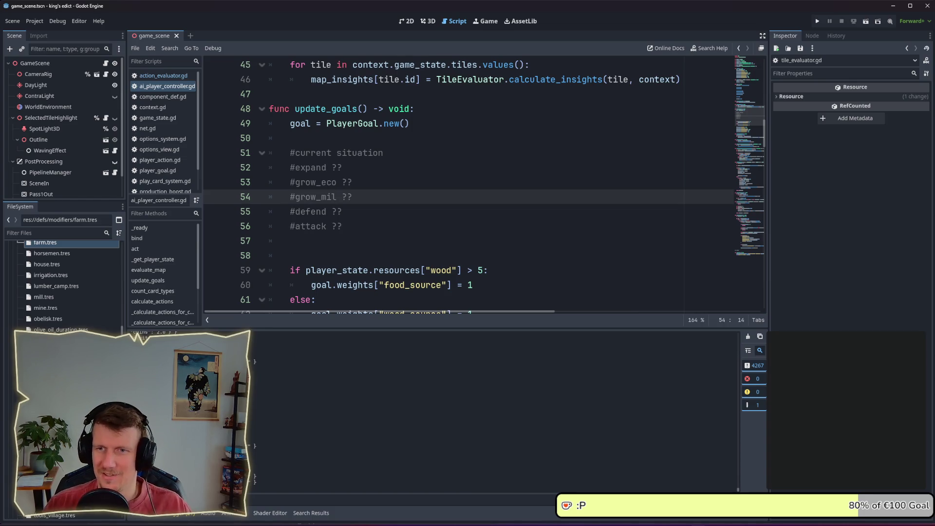
Change the line 54 comment from 'grow_mil' to '#grow_army ??'
{"action": "left_click", "coordinate": [365, 236]}
{"action": "key", "text": "Up"}
{"action": "key", "text": "Up"}
{"action": "key", "text": "Up"}
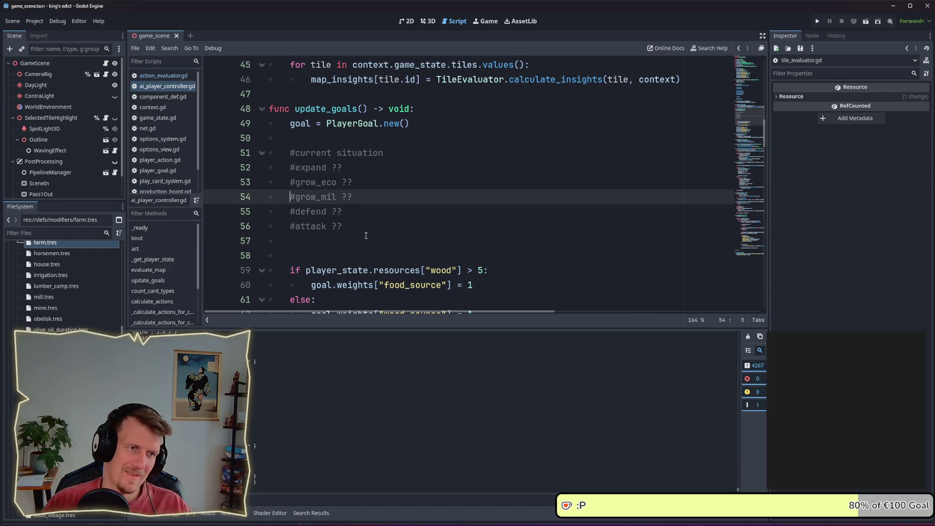
{"action": "key", "text": "Down"}
{"action": "key", "text": "Down"}
{"action": "key", "text": "Down"}
{"action": "key", "text": "Up"}
{"action": "key", "text": "Up"}
{"action": "key", "text": "End"}
{"action": "key", "text": "Left"}
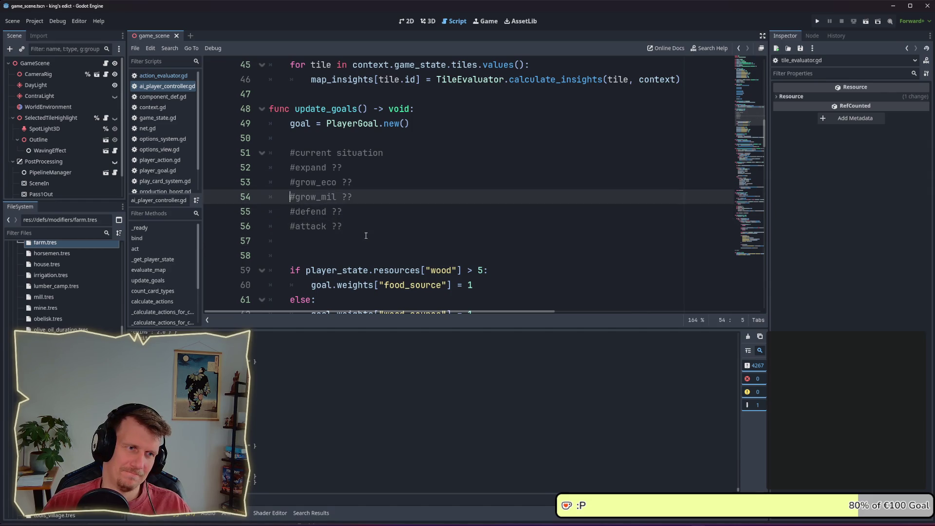
{"action": "key", "text": "BackSpace"}
{"action": "key", "text": "BackSpace"}
{"action": "key", "text": "BackSpace"}
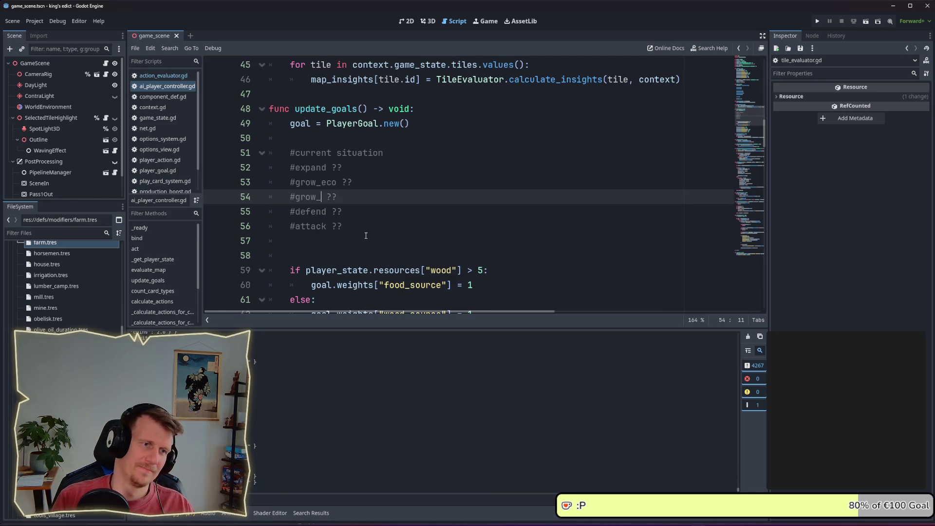
{"action": "type", "text": "army"}
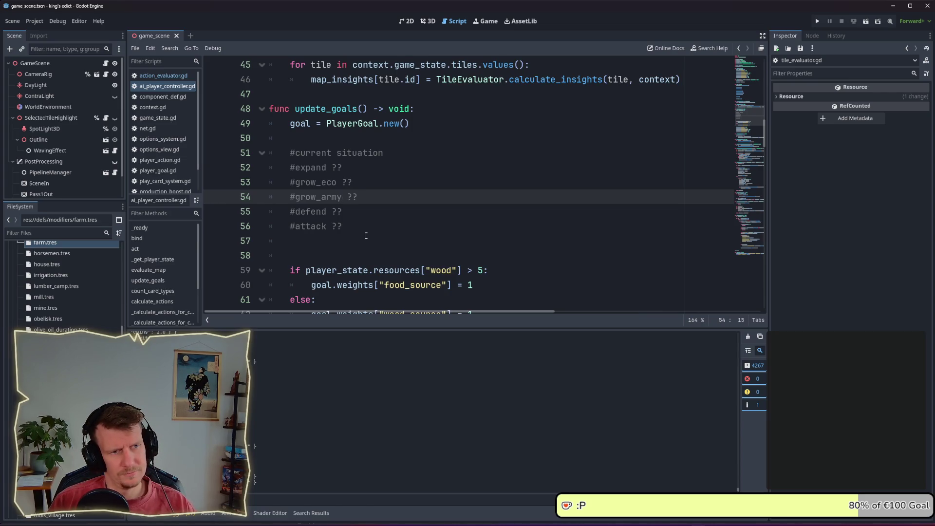
{"action": "key", "text": "Up"}
{"action": "key", "text": "Down"}
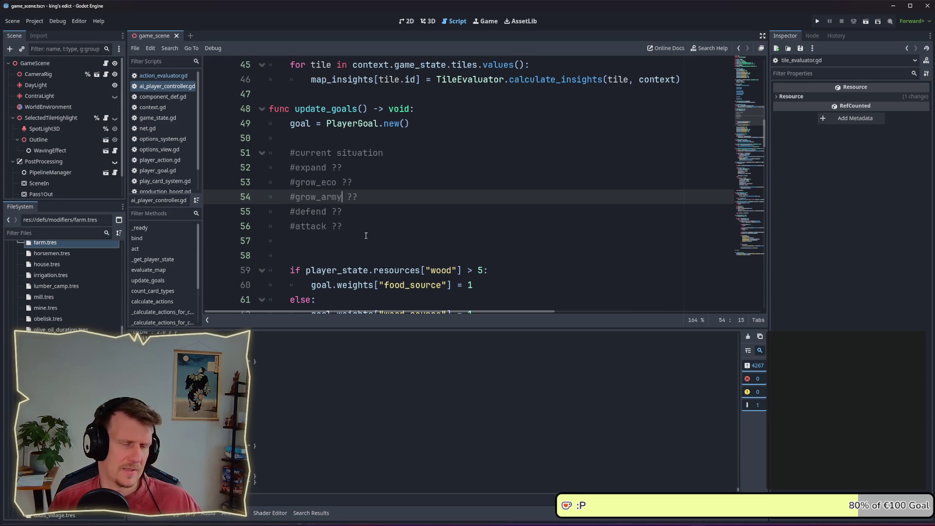
{"action": "key", "text": "Up"}
{"action": "key", "text": "Up"}
{"action": "key", "text": "Down"}
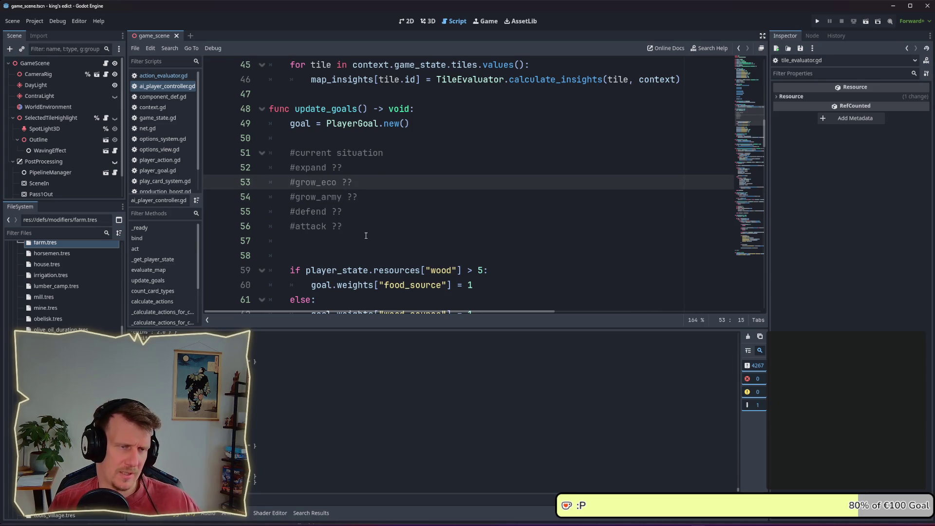
{"action": "key", "text": "Up"}
{"action": "key", "text": "Left"}
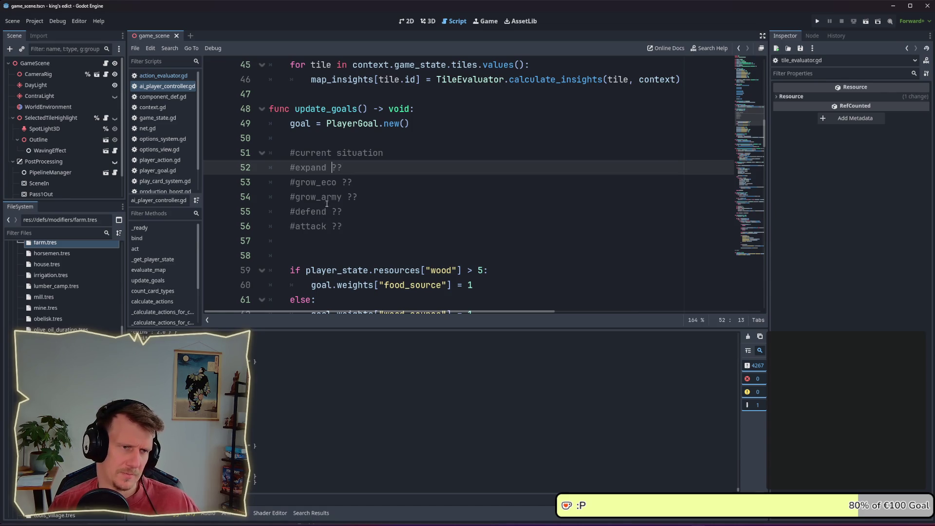
{"action": "left_click", "coordinate": [354, 214]}
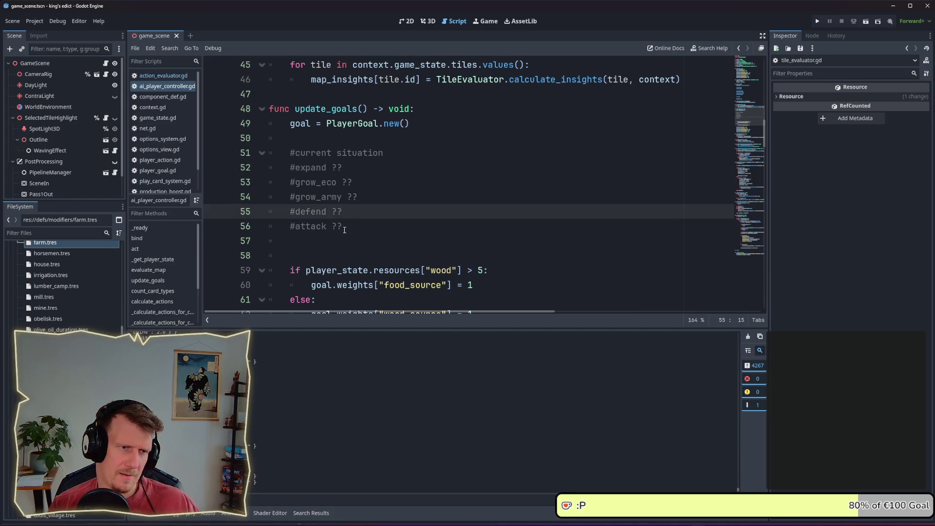
{"action": "left_click", "coordinate": [344, 229]}
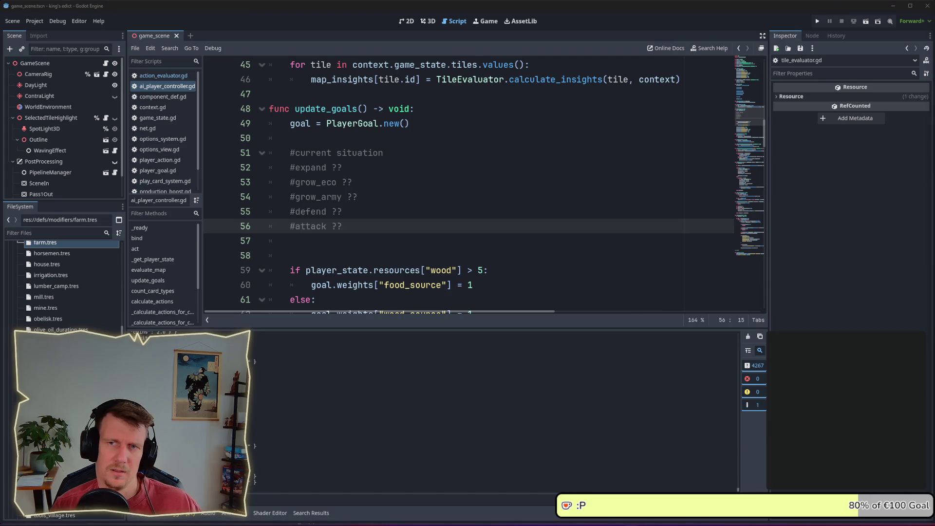
{"action": "left_click_drag", "start_coordinate": [384, 168], "coordinate": [291, 168]}
{"action": "left_click_drag", "start_coordinate": [355, 183], "coordinate": [292, 183]}
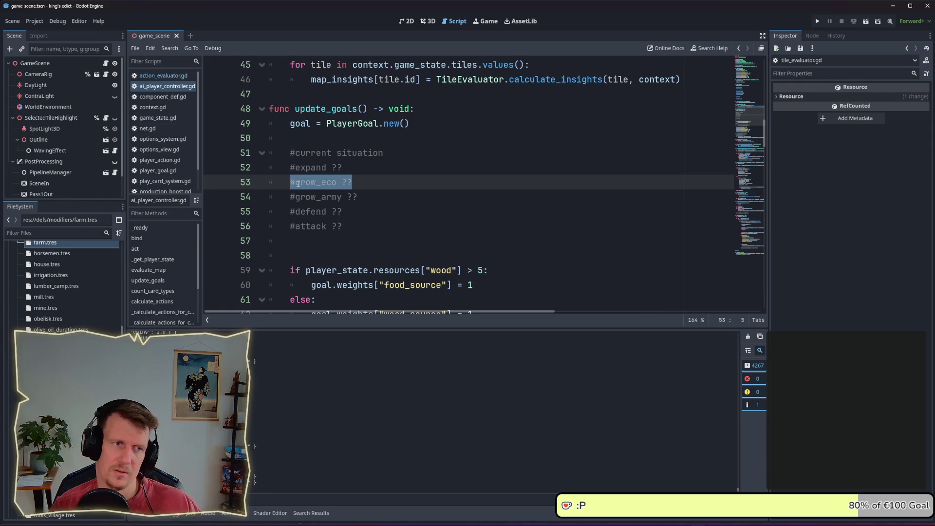
{"action": "left_click_drag", "start_coordinate": [358, 196], "coordinate": [293, 197]}
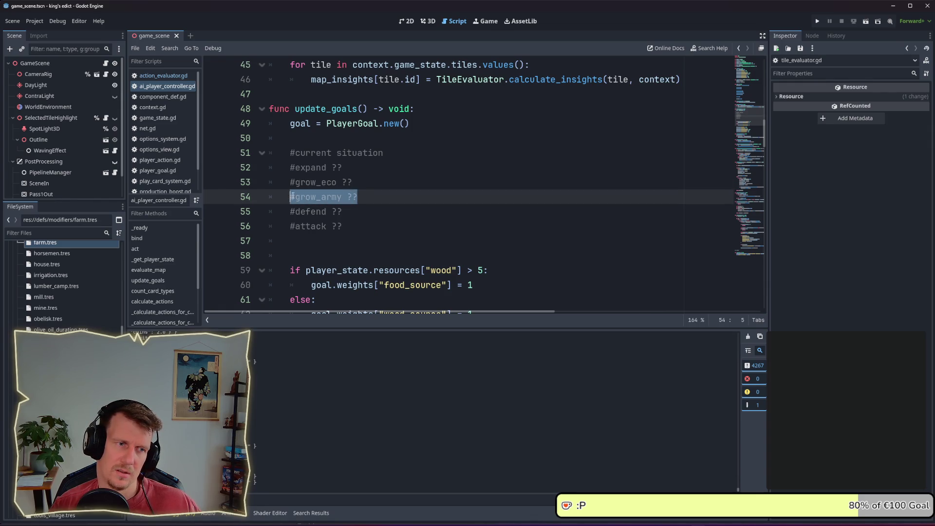
{"action": "left_click", "coordinate": [342, 207]}
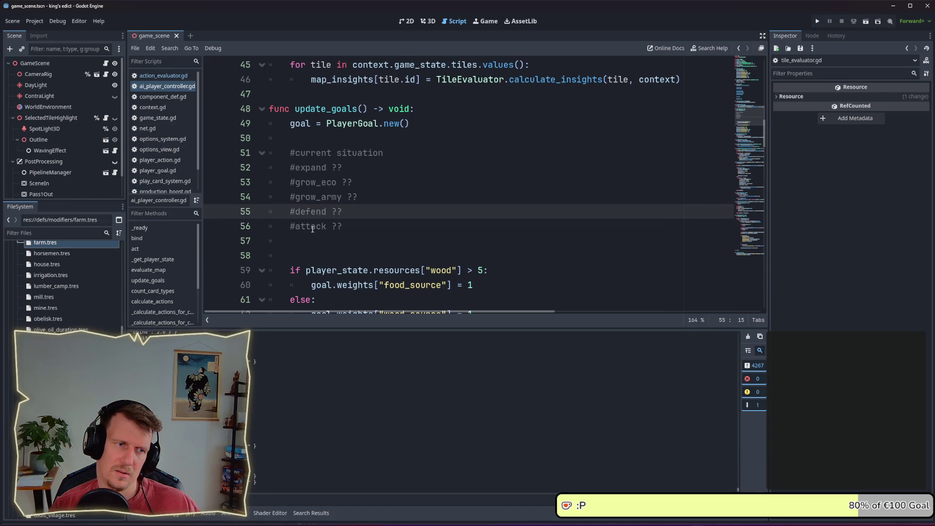
{"action": "scroll", "coordinate": [328, 185], "scroll_direction": "down", "scroll_amount": 1}
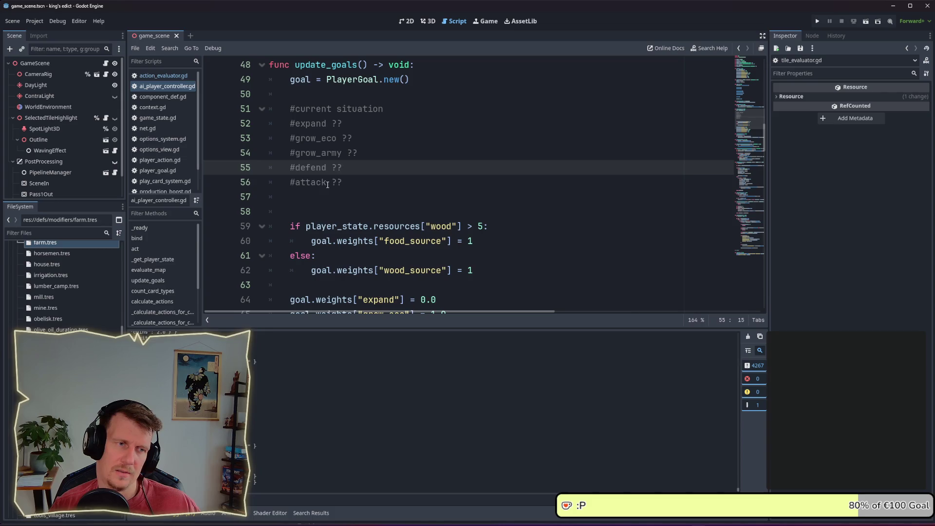
{"action": "double_click", "coordinate": [318, 183]}
{"action": "left_click", "coordinate": [346, 184]}
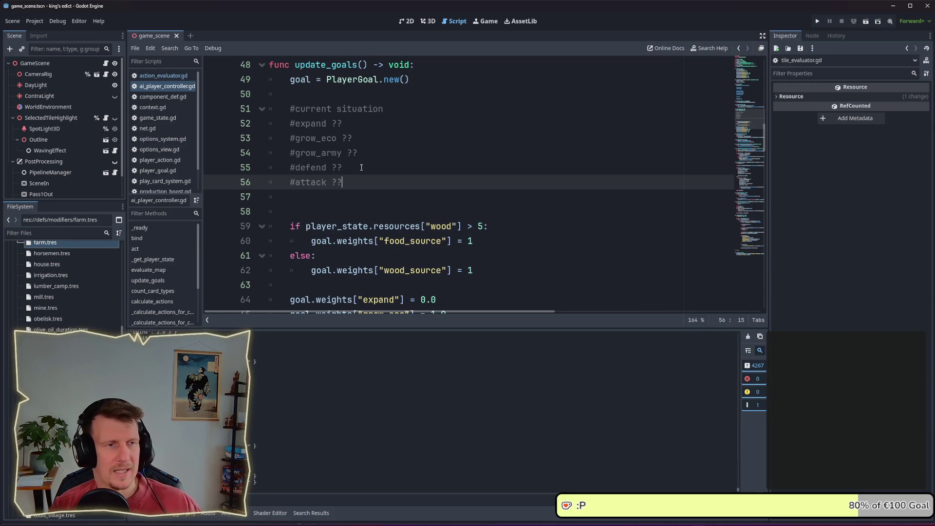
{"action": "left_click", "coordinate": [363, 126]}
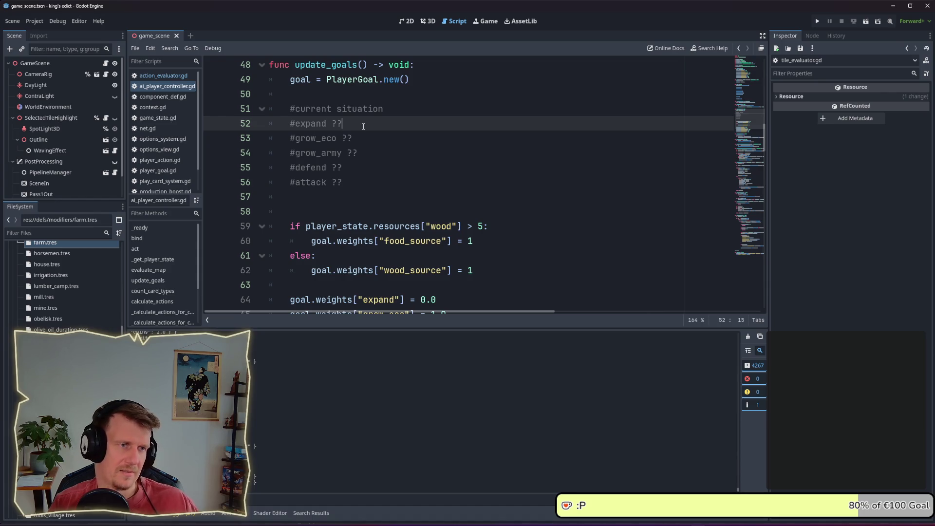
{"action": "key", "text": "Return"}
{"action": "key", "text": "Tab"}
{"action": "key", "text": "BackSpace"}
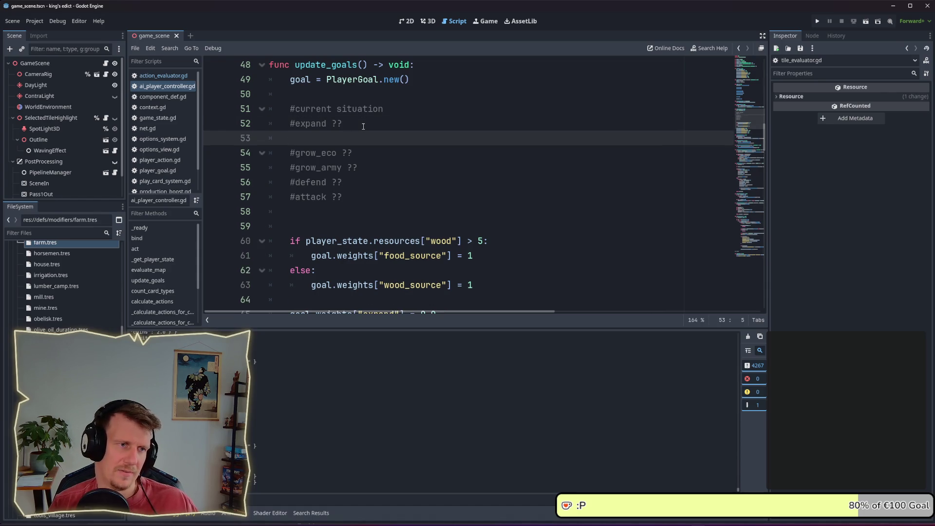
{"action": "type", "text": "ää"}
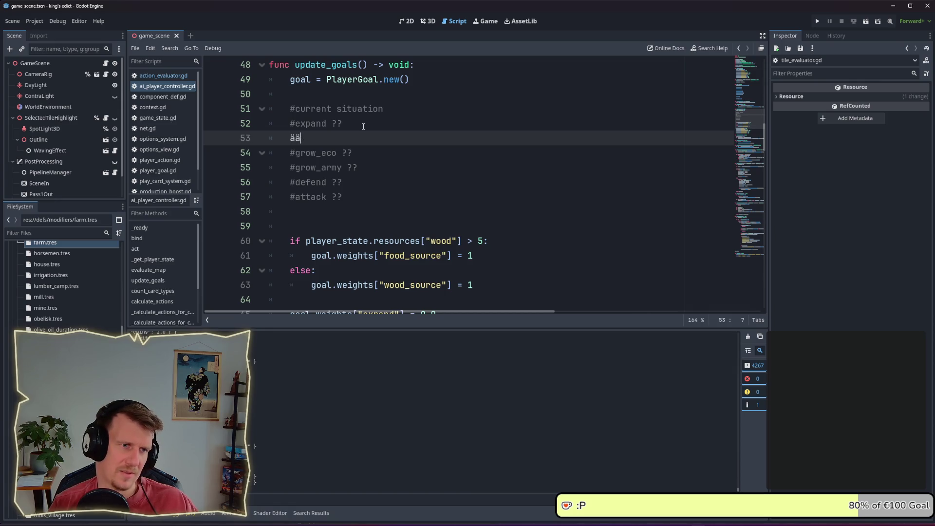
{"action": "key", "text": "BackSpace"}
{"action": "key", "text": "BackSpace"}
{"action": "type", "text": "##"}
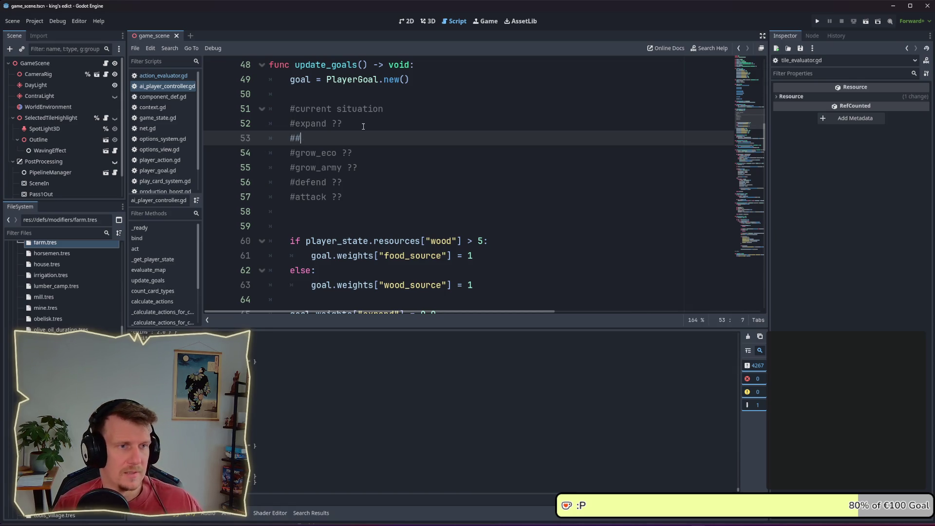
{"action": "key", "text": "BackSpace"}
{"action": "key", "text": "BackSpace"}
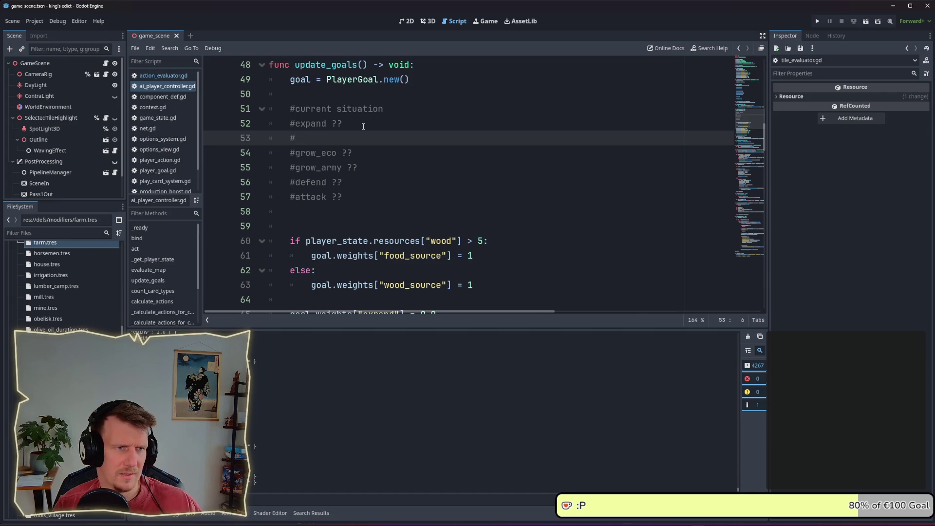
{"action": "type", "text": "#####"}
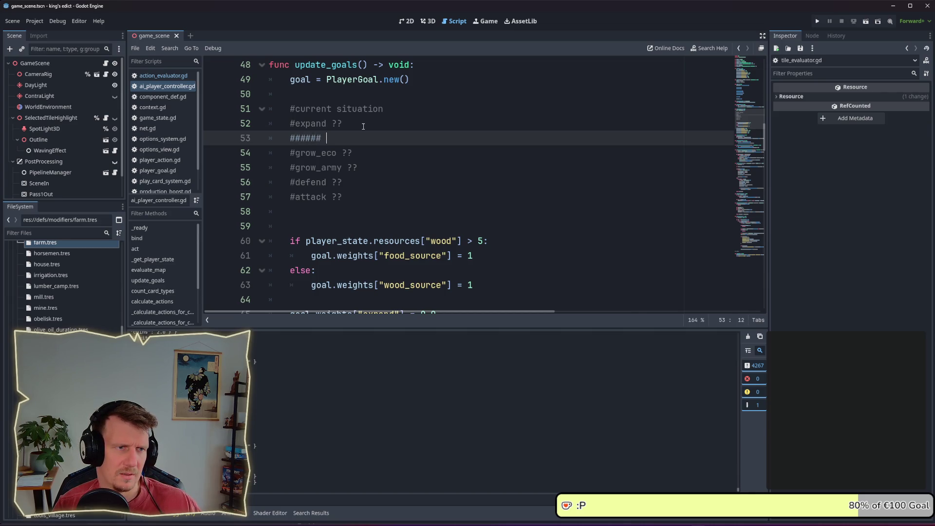
{"action": "type", "text": "abc"}
{"action": "key", "text": "BackSpace"}
{"action": "key", "text": "BackSpace"}
{"action": "key", "text": "BackSpace"}
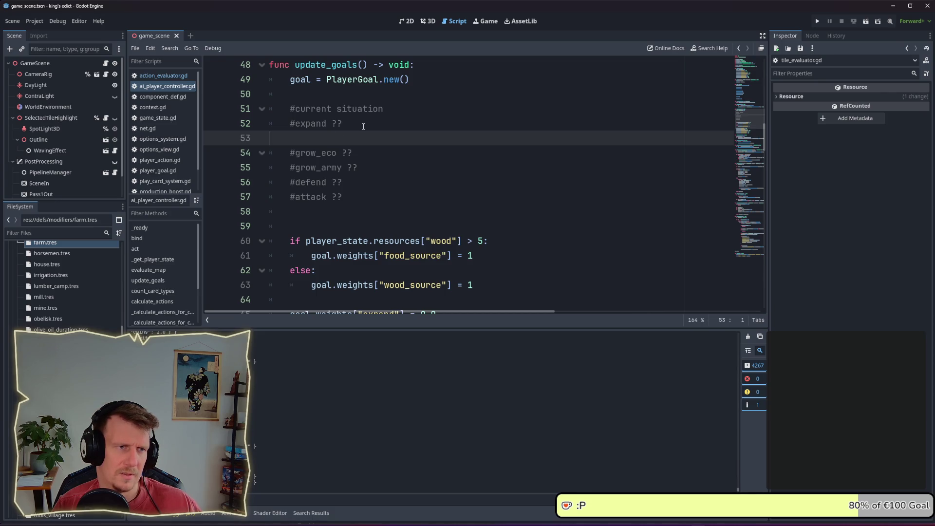
{"action": "type", "text": "# -"}
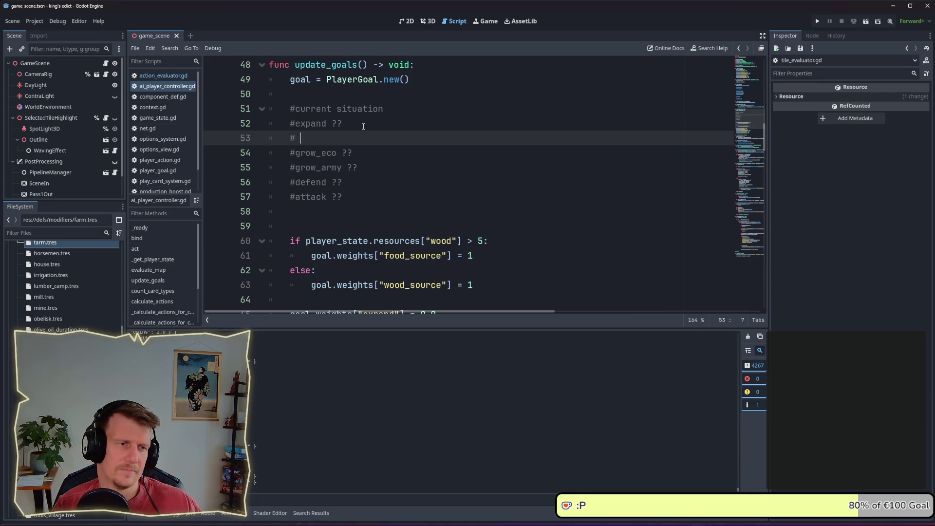
{"action": "key", "text": "BackSpace"}
{"action": "key", "text": "BackSpace"}
{"action": "key", "text": "BackSpace"}
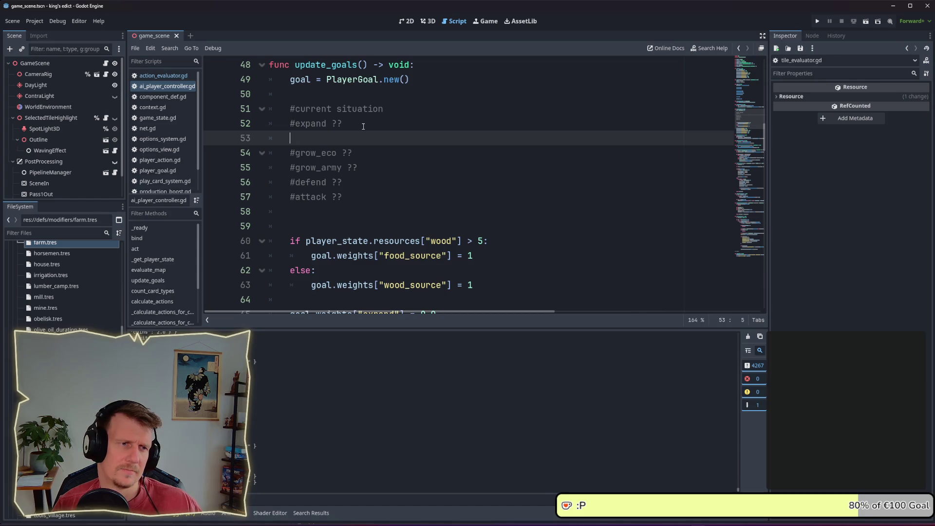
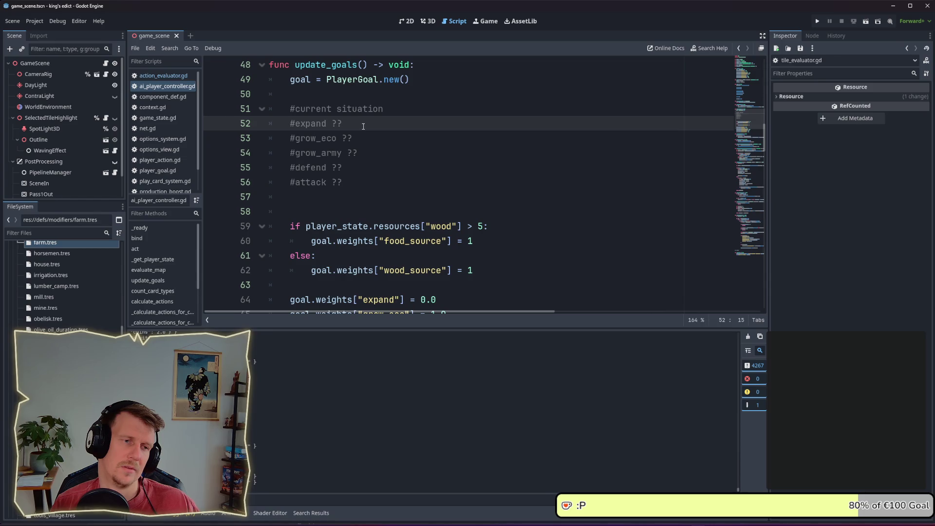
Add a new '#grow_pop ??' comment line below the '#attack ??' comment
{"action": "key", "text": "Down"}
{"action": "key", "text": "Down"}
{"action": "key", "text": "Down"}
{"action": "key", "text": "Return"}
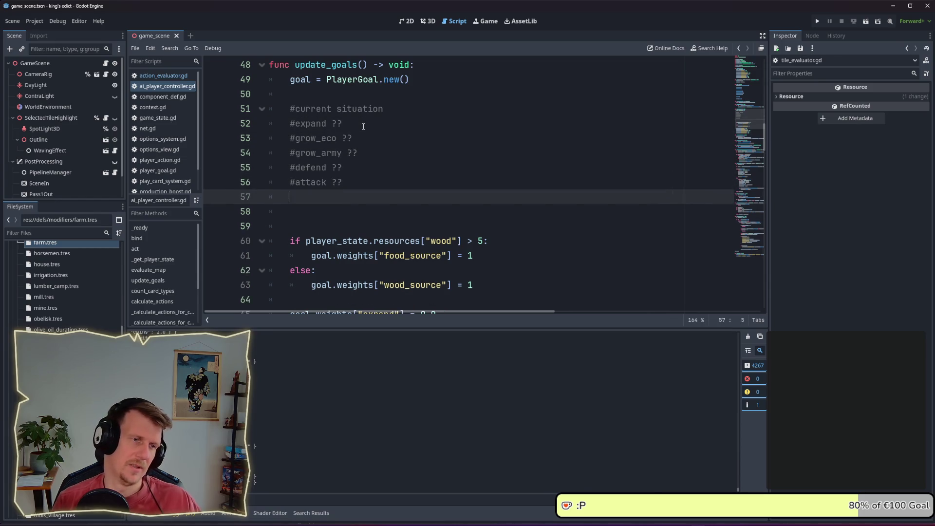
{"action": "type", "text": "#"}
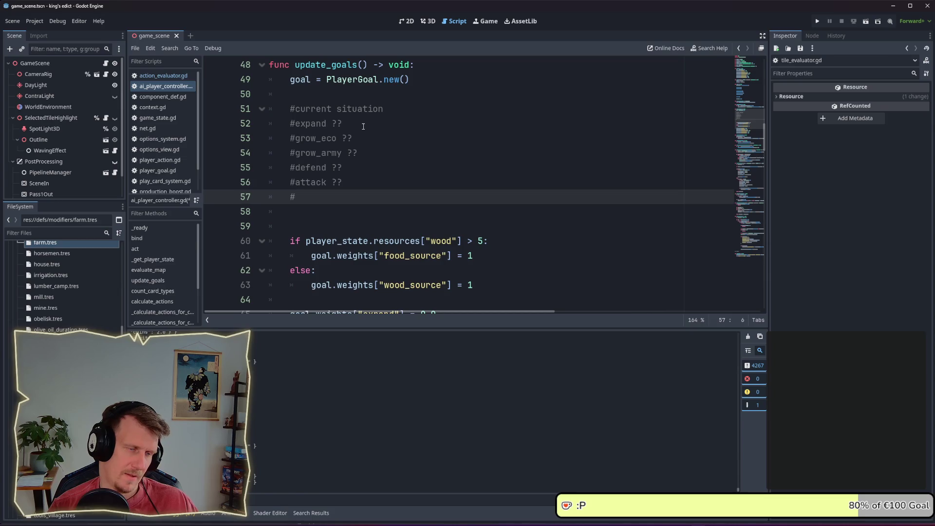
{"action": "type", "text": "exp"}
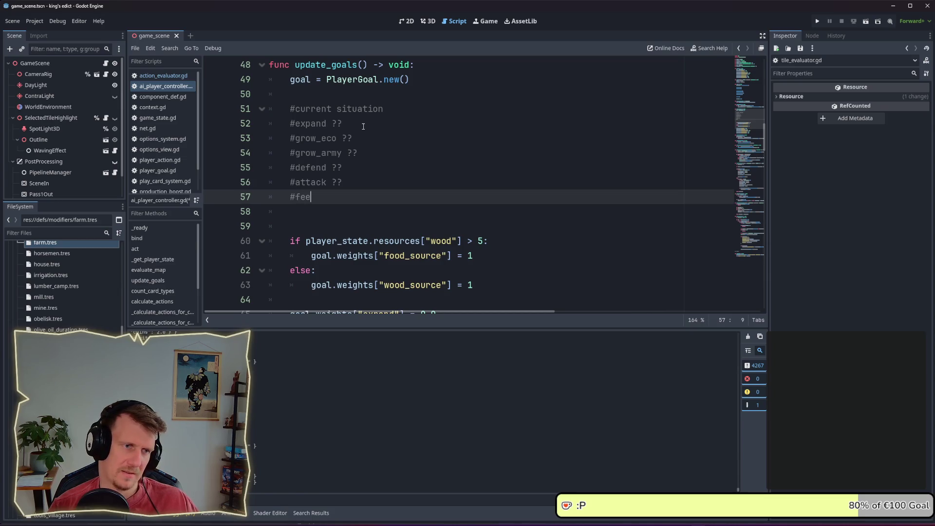
{"action": "key", "text": "ctrl+BackSpace"}
{"action": "type", "text": "gro"}
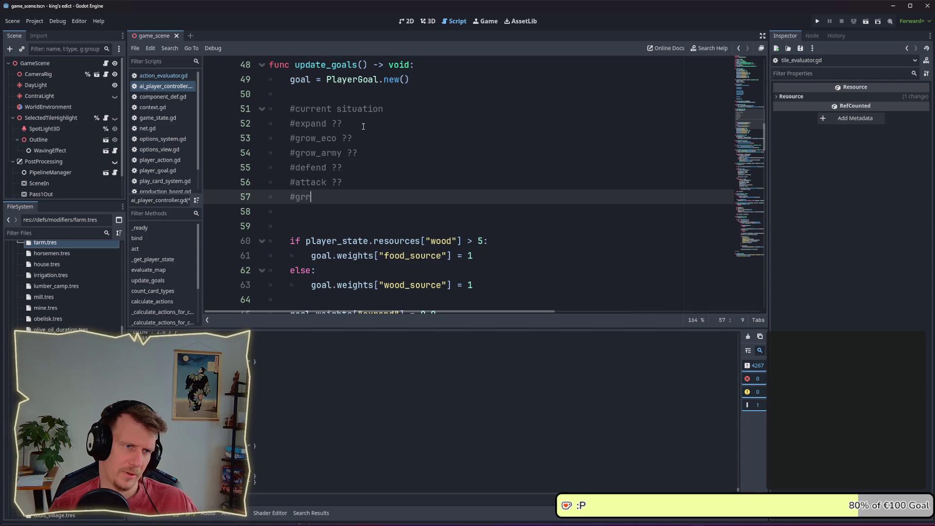
{"action": "type", "text": "p"}
{"action": "type", "text": "_pop "}
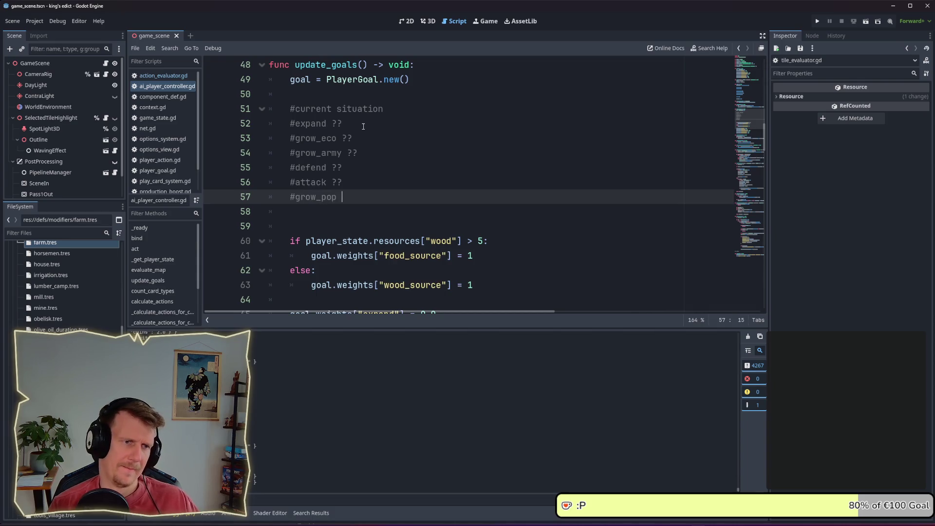
{"action": "type", "text": "??"}
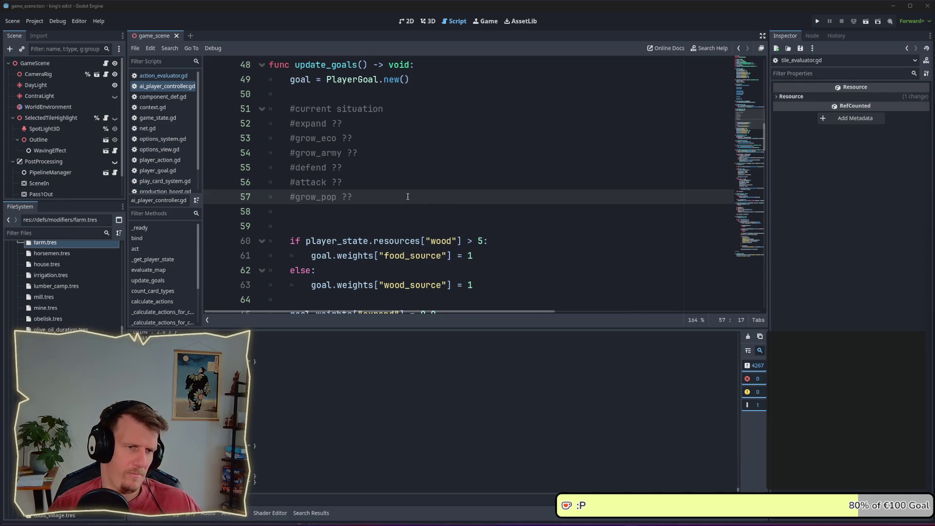
Review the situation comment lines from #expand through #grow_army
{"action": "left_click", "coordinate": [363, 155]}
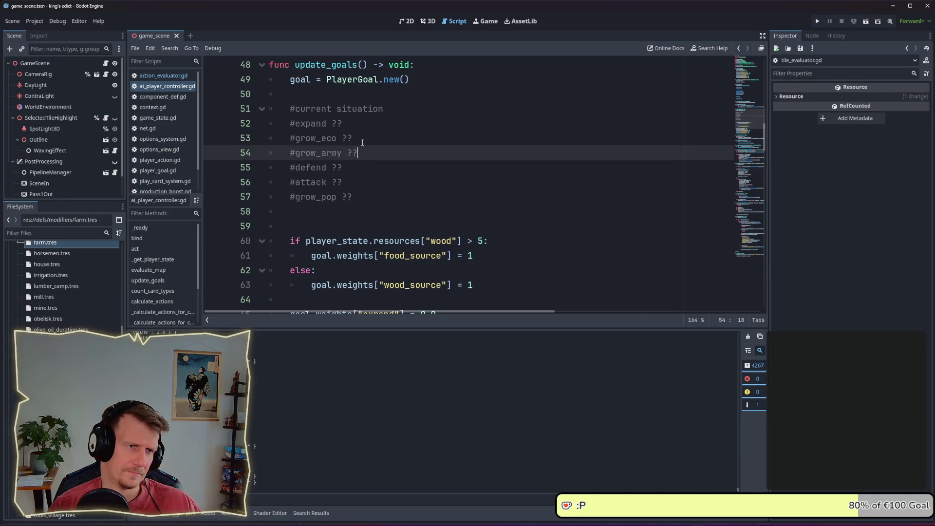
{"action": "key", "text": "Up"}
{"action": "left_click", "coordinate": [367, 151]}
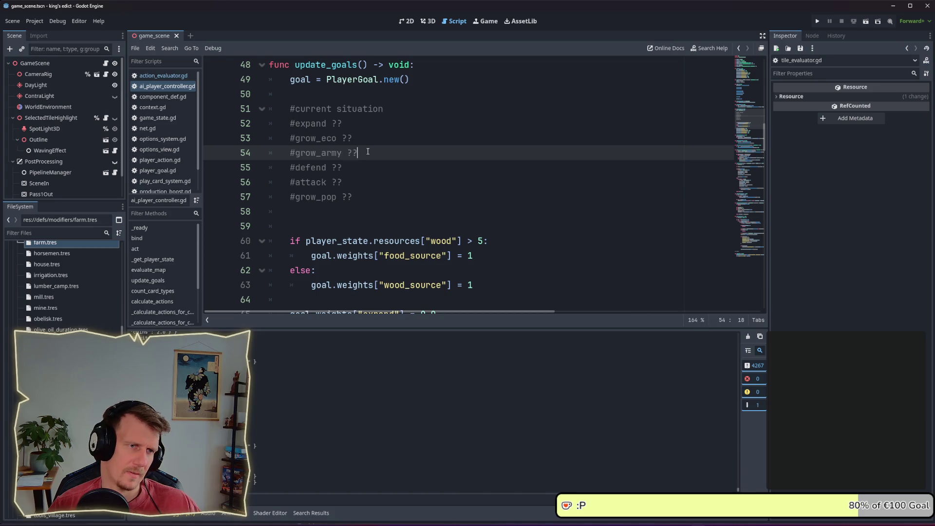
{"action": "left_click", "coordinate": [368, 142]}
{"action": "left_click", "coordinate": [363, 125]}
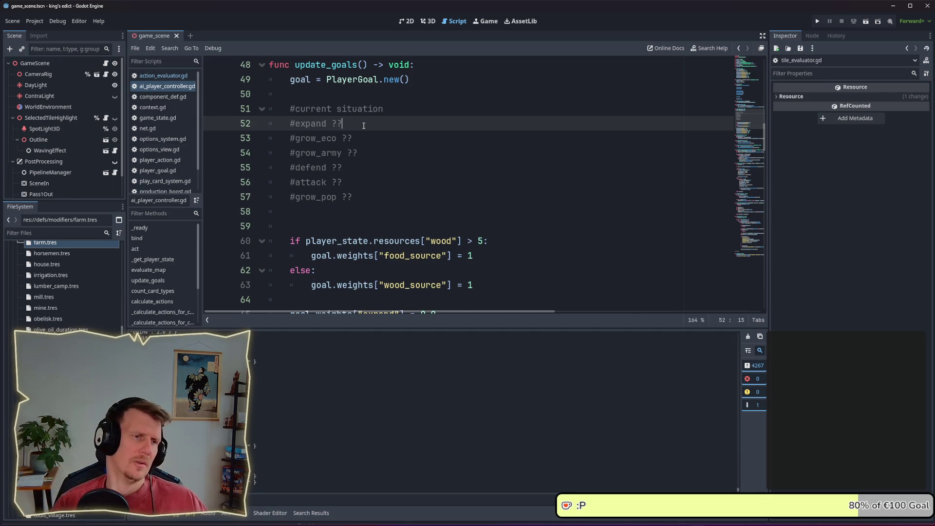
{"action": "left_click", "coordinate": [365, 136]}
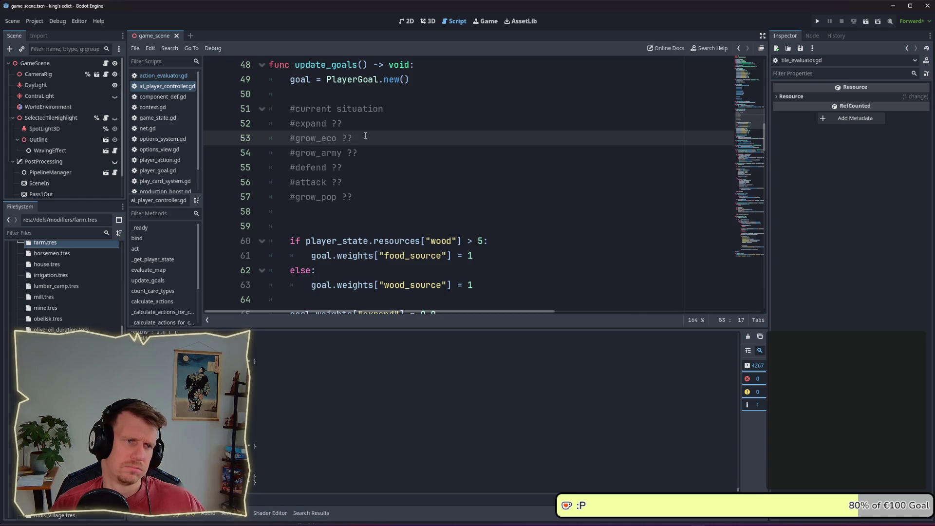
{"action": "scroll", "coordinate": [382, 163], "scroll_direction": "down", "scroll_amount": 1}
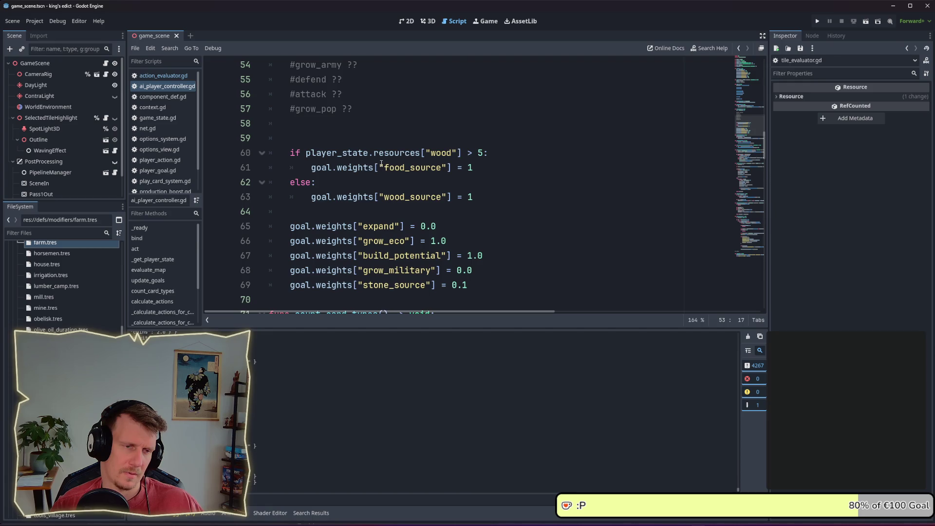
Move the expand and grow_eco weight lines under their #expand and #grow_eco comments
{"action": "scroll", "coordinate": [382, 163], "scroll_direction": "up", "scroll_amount": 1}
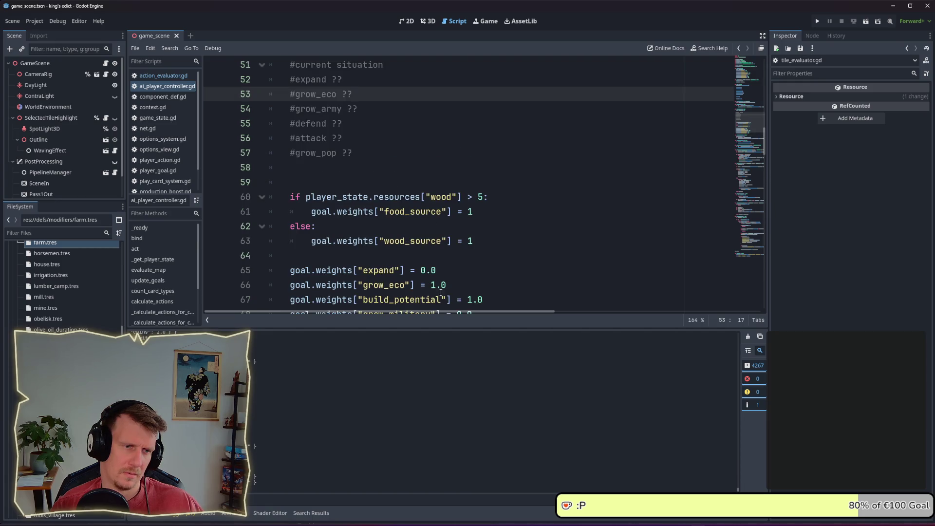
{"action": "left_click", "coordinate": [444, 271]}
{"action": "key", "text": "alt+Up"}
{"action": "key", "text": "alt+Up"}
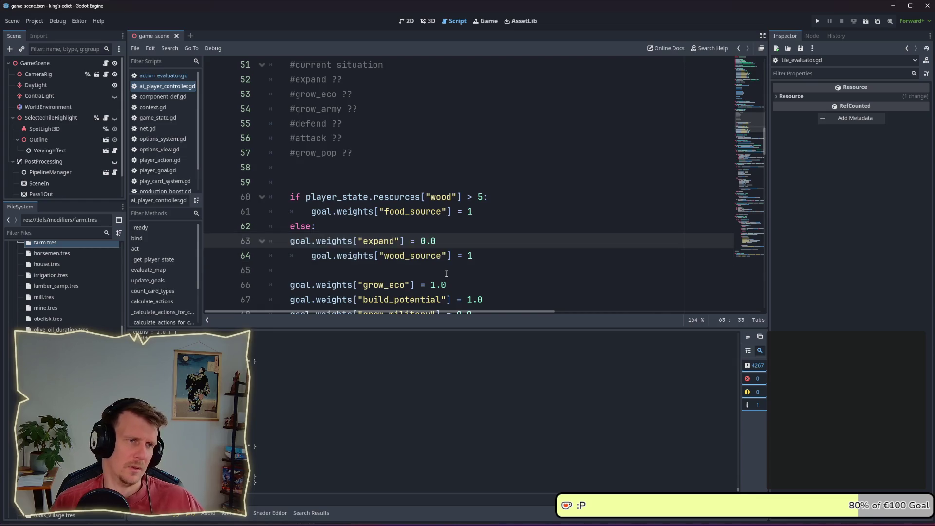
{"action": "key", "text": "alt+Up"}
{"action": "key", "text": "alt+Up"}
{"action": "key", "text": "alt+Up"}
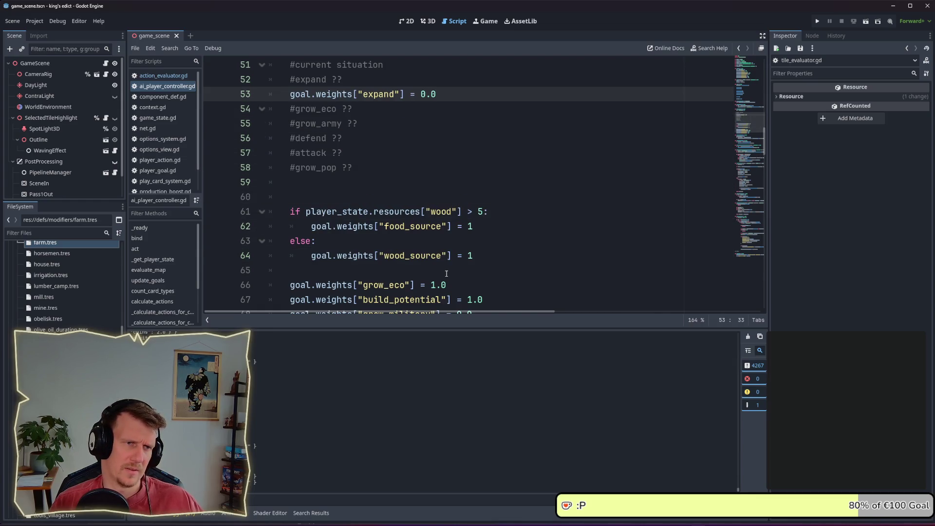
{"action": "key", "text": "Down"}
{"action": "key", "text": "Down"}
{"action": "key", "text": "Down"}
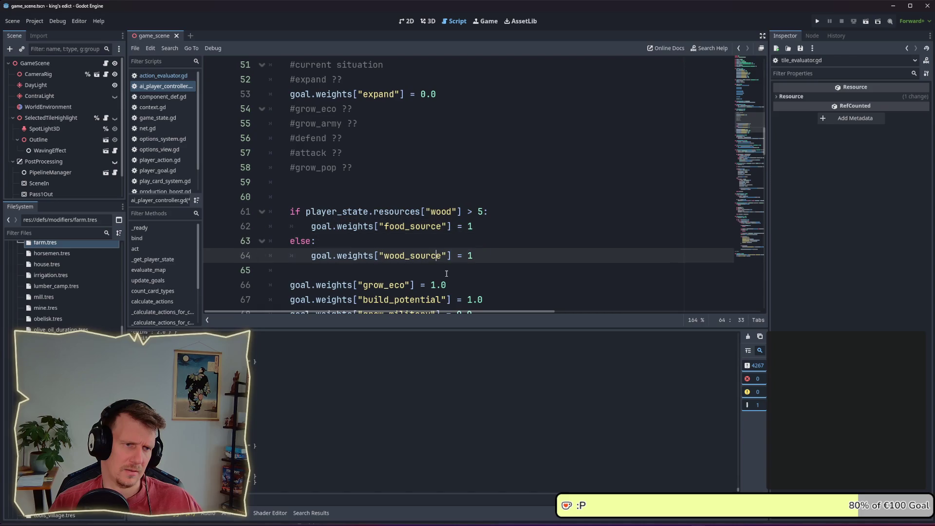
{"action": "key", "text": "Down"}
{"action": "key", "text": "Down"}
{"action": "key", "text": "alt+Up"}
{"action": "key", "text": "alt+Up"}
{"action": "key", "text": "alt+Up"}
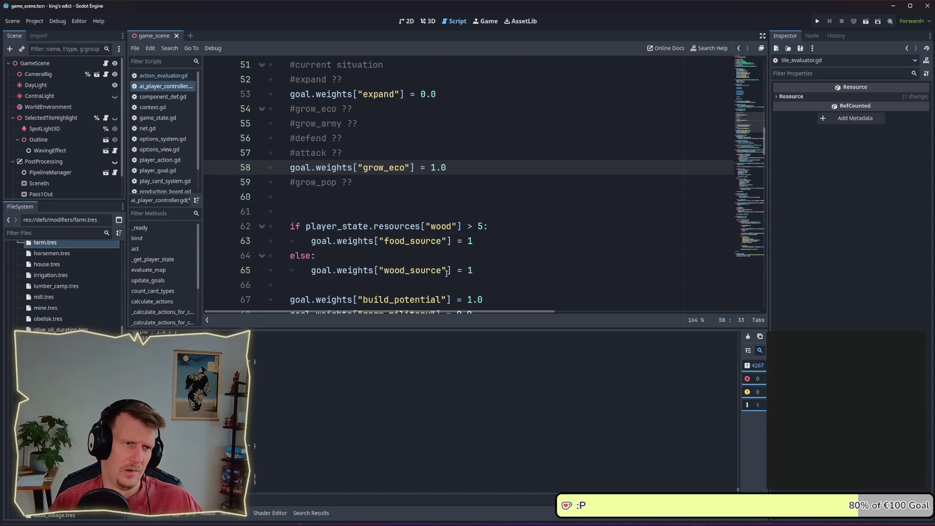
{"action": "key", "text": "alt+Up"}
{"action": "key", "text": "alt+Up"}
{"action": "key", "text": "alt+Up"}
Move build_potential into the grow_eco group and grow_military under #grow_army
{"action": "key", "text": "Down"}
{"action": "key", "text": "Down"}
{"action": "key", "text": "Down"}
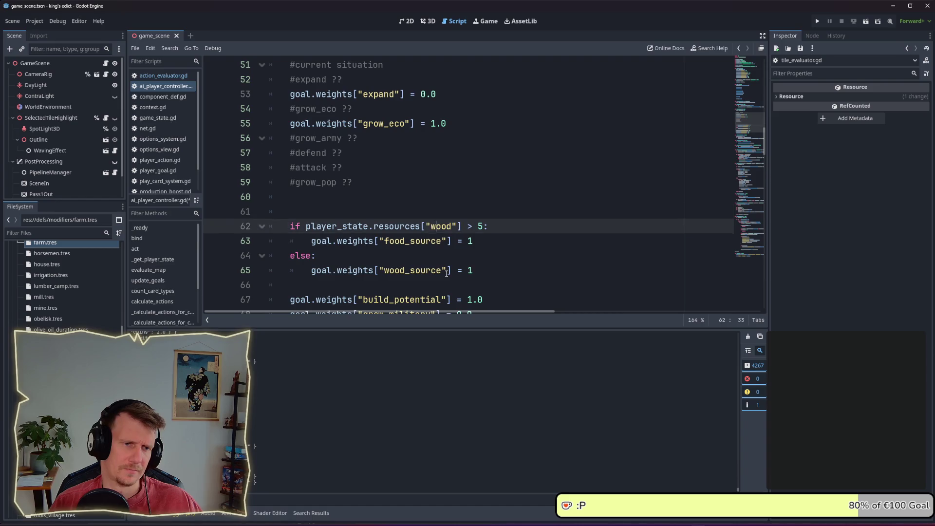
{"action": "key", "text": "Down"}
{"action": "key", "text": "Down"}
{"action": "key", "text": "Down"}
{"action": "key", "text": "alt+Up"}
{"action": "key", "text": "alt+Up"}
{"action": "key", "text": "alt+Up"}
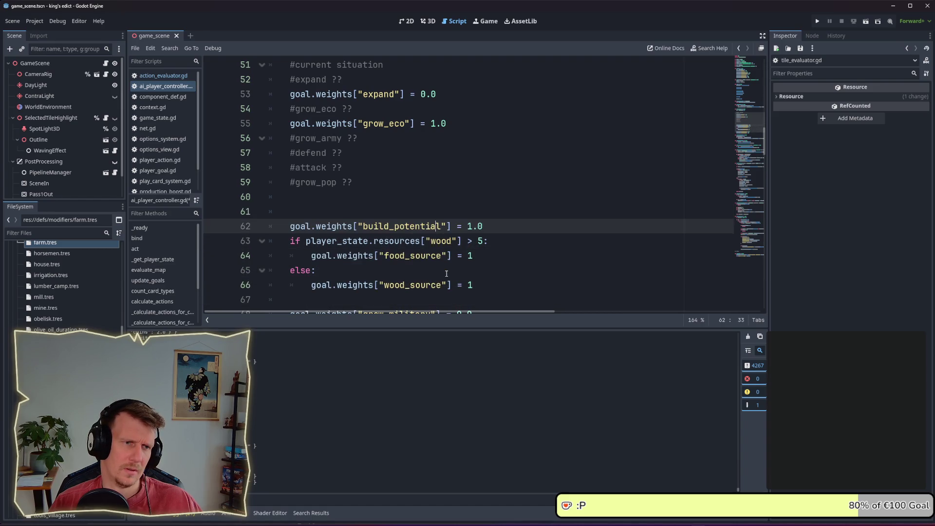
{"action": "key", "text": "alt+Up"}
{"action": "key", "text": "alt+Up"}
{"action": "key", "text": "alt+Up"}
{"action": "key", "text": "Down"}
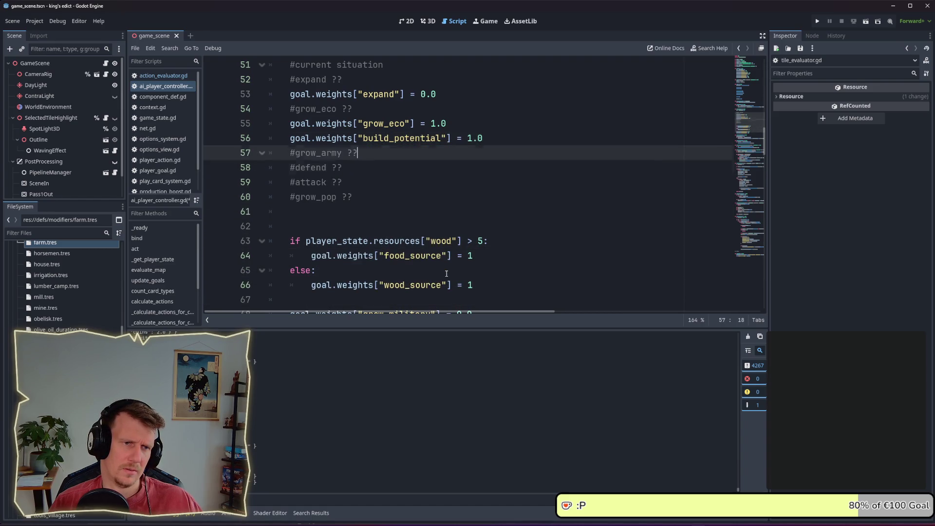
{"action": "key", "text": "Down"}
{"action": "key", "text": "Down"}
{"action": "key", "text": "Down"}
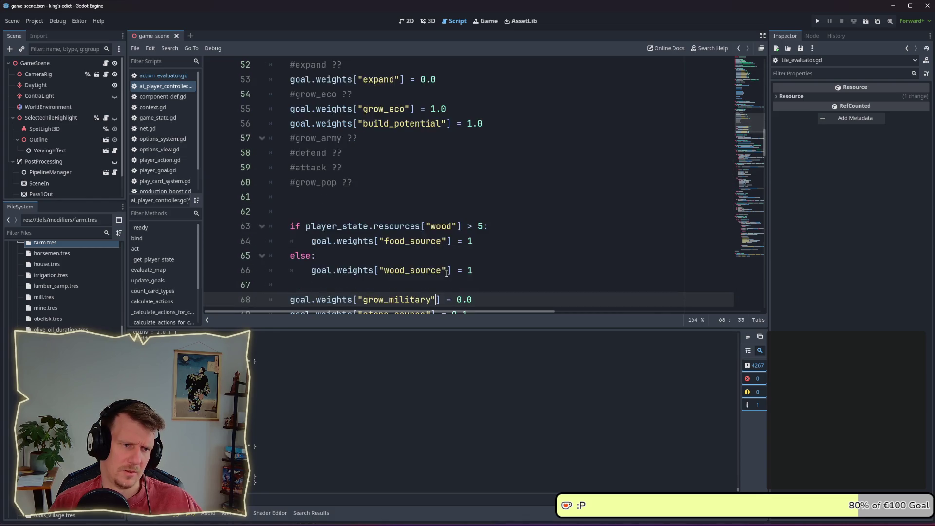
{"action": "key", "text": "alt+Up"}
{"action": "key", "text": "alt+Up"}
{"action": "key", "text": "alt+Up"}
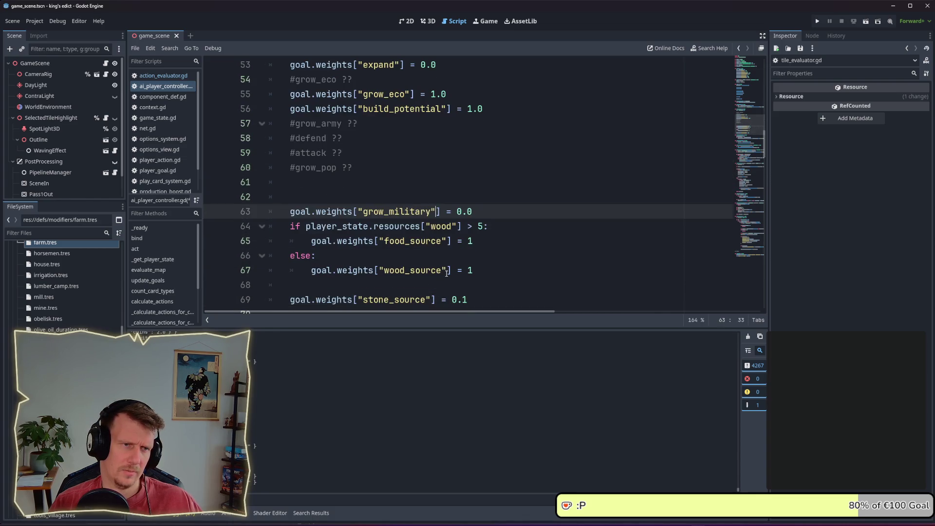
{"action": "key", "text": "alt+Up"}
{"action": "key", "text": "alt+Up"}
{"action": "key", "text": "alt+Up"}
Move the stone_source weight and the wood if/else block into the grow_eco group
{"action": "key", "text": "Down"}
{"action": "key", "text": "Down"}
{"action": "key", "text": "Down"}
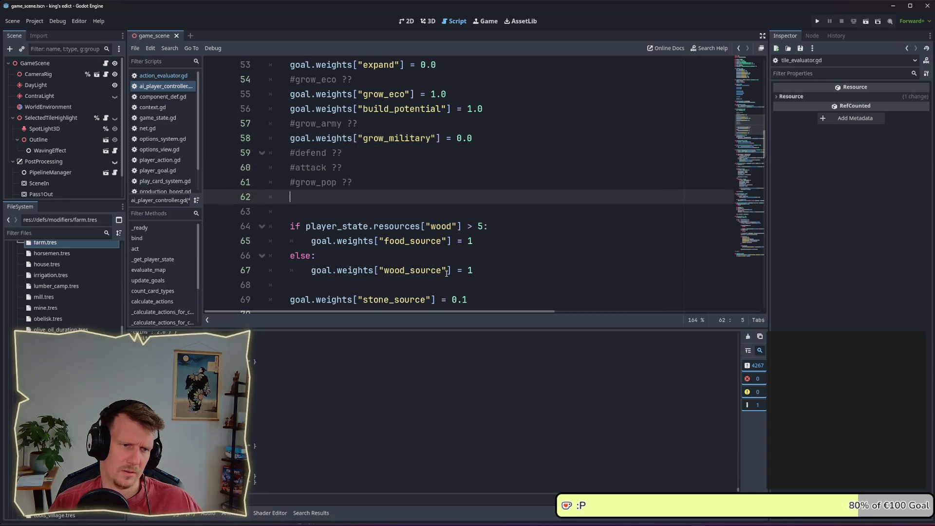
{"action": "key", "text": "Down"}
{"action": "key", "text": "Down"}
{"action": "key", "text": "Down"}
{"action": "key", "text": "alt+Up"}
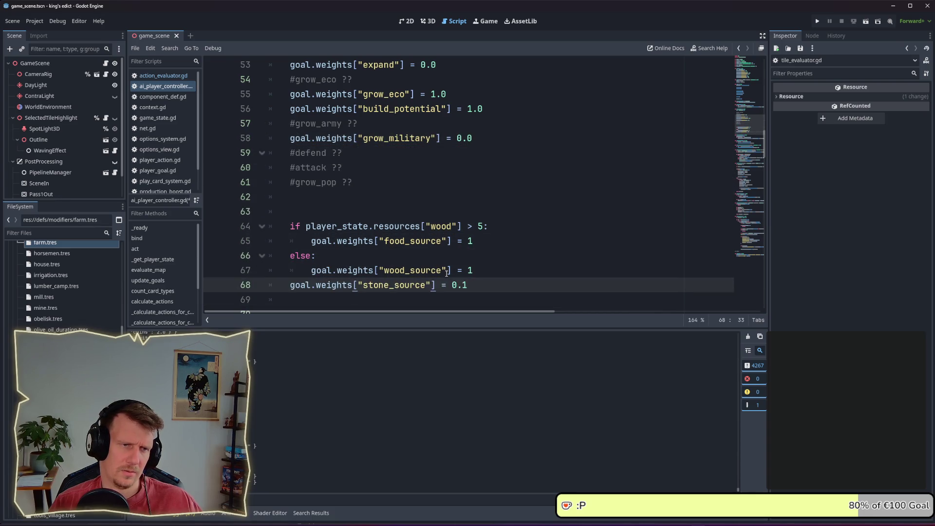
{"action": "key", "text": "alt+Up"}
{"action": "key", "text": "alt+Up"}
{"action": "key", "text": "alt+Up"}
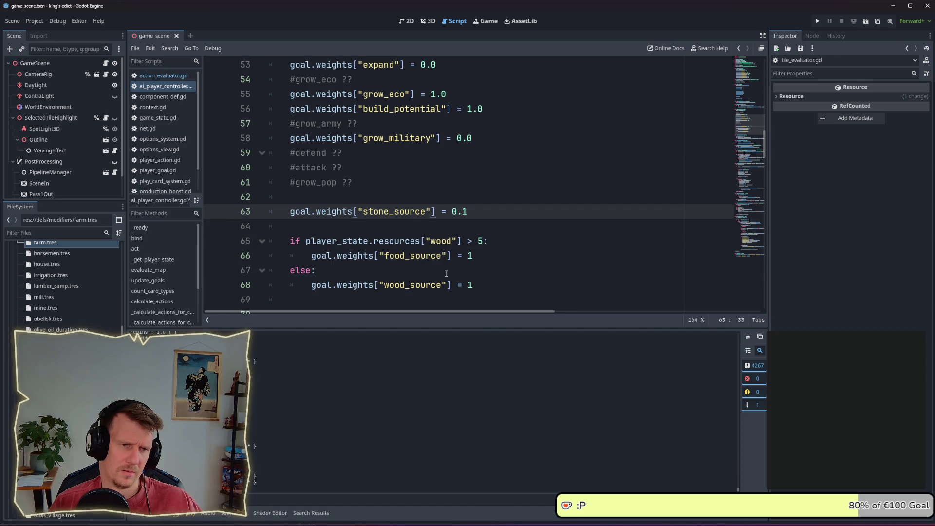
{"action": "key", "text": "alt+Up"}
{"action": "key", "text": "alt+Up"}
{"action": "key", "text": "alt+Up"}
{"action": "key", "text": "Down"}
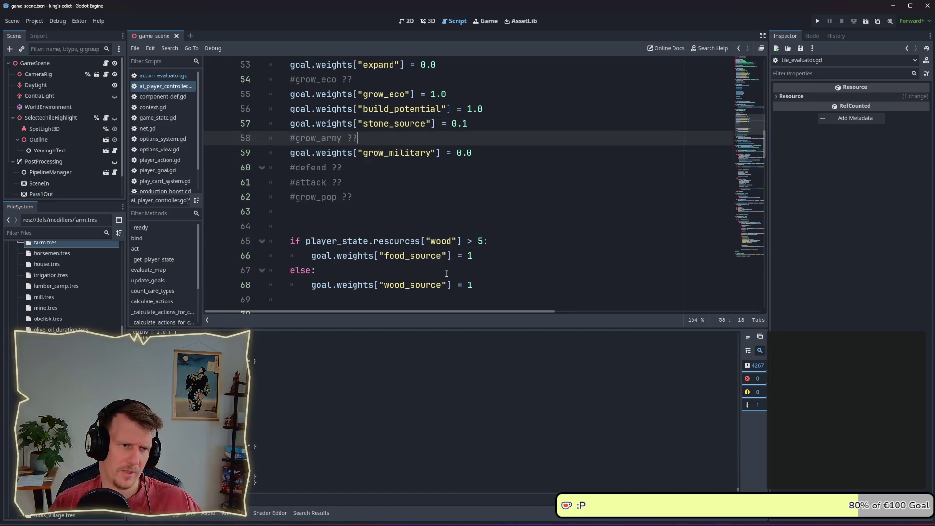
{"action": "key", "text": "Down"}
{"action": "key", "text": "Down"}
{"action": "key", "text": "Down"}
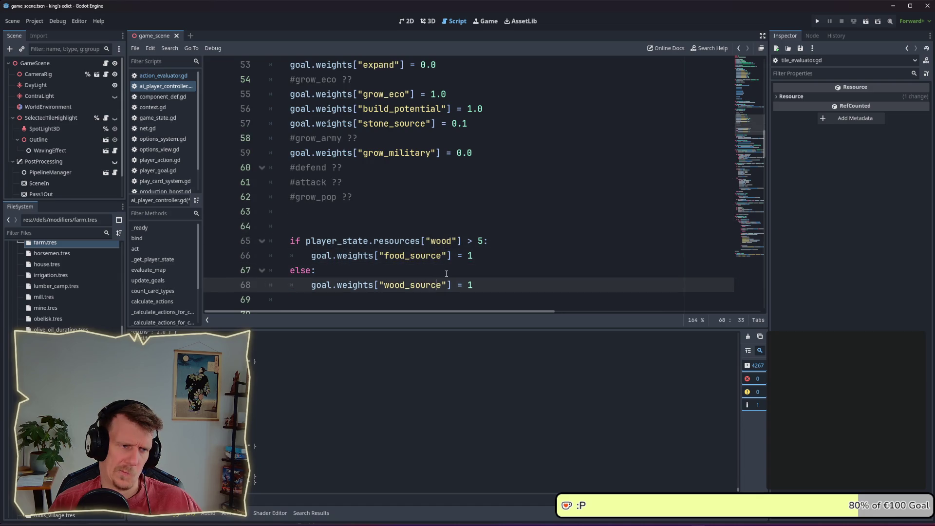
{"action": "key", "text": "shift+Up"}
{"action": "key", "text": "shift+Up"}
{"action": "key", "text": "shift+Up"}
{"action": "key", "text": "alt+Up"}
{"action": "key", "text": "alt+Up"}
{"action": "key", "text": "alt+Up"}
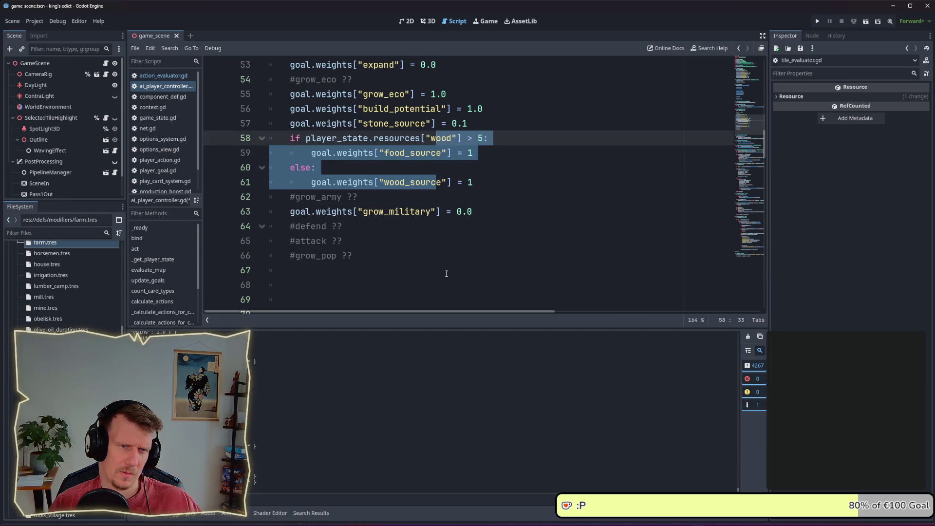
{"action": "key", "text": "alt+Up"}
{"action": "key", "text": "Down"}
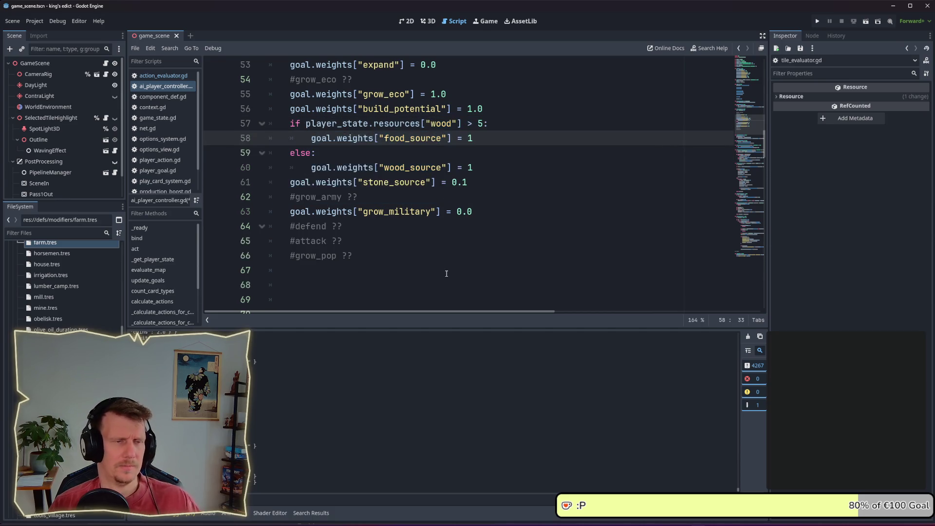
Insert blank lines after the expand, stone_source and grow_military weight lines
{"action": "scroll", "coordinate": [446, 244], "scroll_direction": "up", "scroll_amount": 2}
{"action": "left_click", "coordinate": [468, 153]}
{"action": "key", "text": "Return"}
{"action": "scroll", "coordinate": [484, 233], "scroll_direction": "down", "scroll_amount": 1}
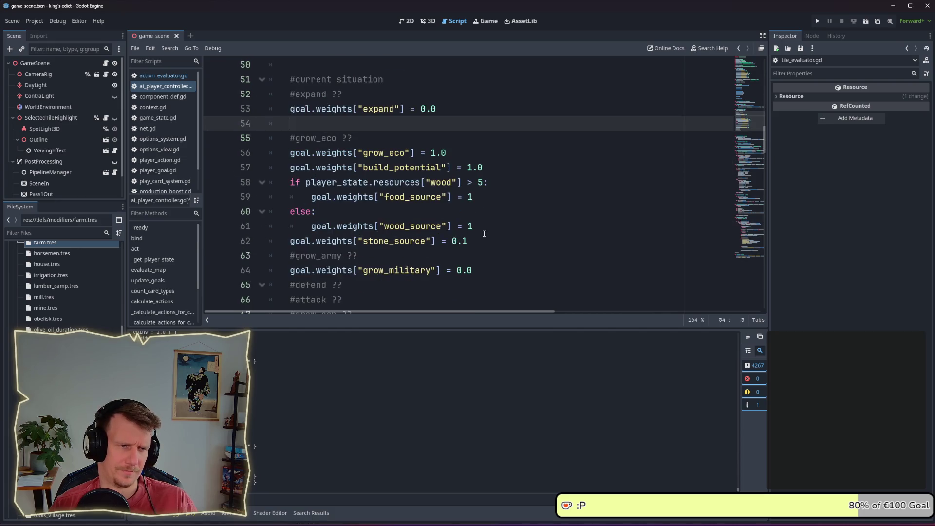
{"action": "left_click", "coordinate": [485, 241]}
{"action": "key", "text": "Return"}
{"action": "scroll", "coordinate": [487, 241], "scroll_direction": "down", "scroll_amount": 1}
{"action": "left_click", "coordinate": [492, 241]}
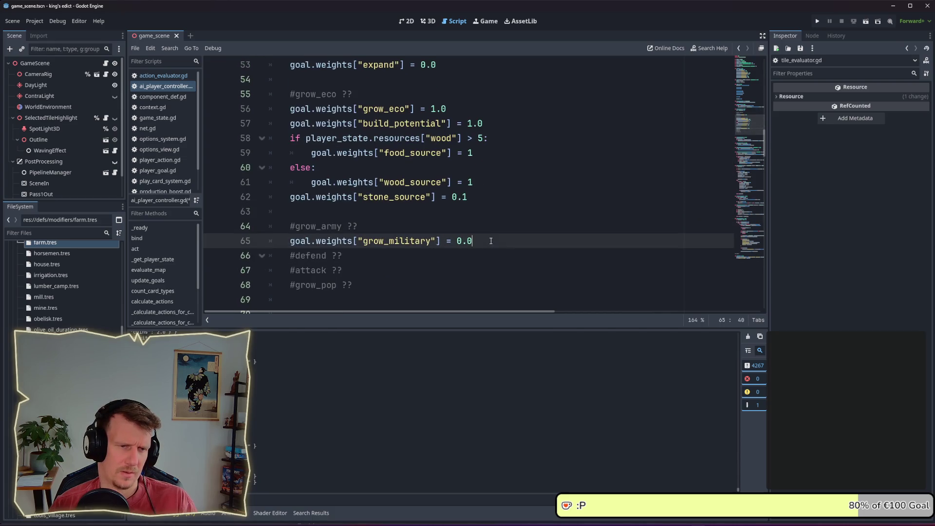
{"action": "key", "text": "Return"}
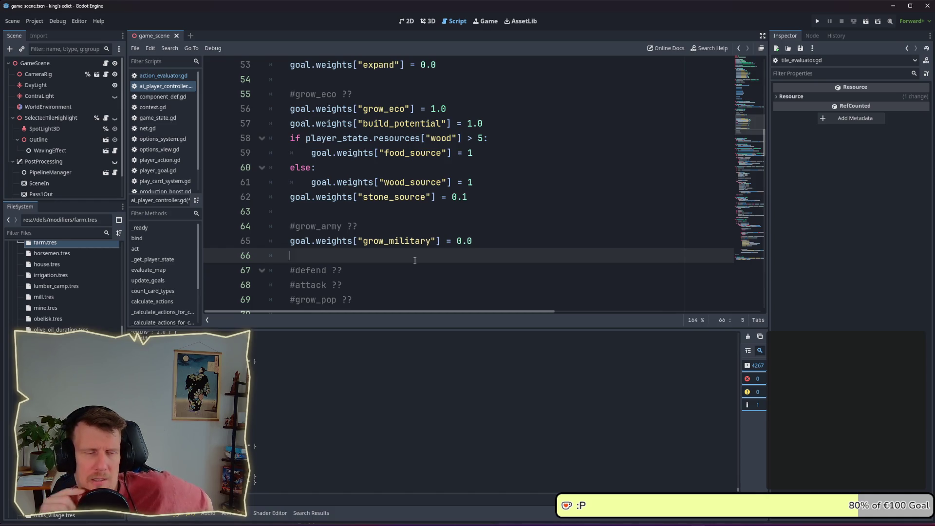
{"action": "scroll", "coordinate": [355, 256], "scroll_direction": "down", "scroll_amount": 1}
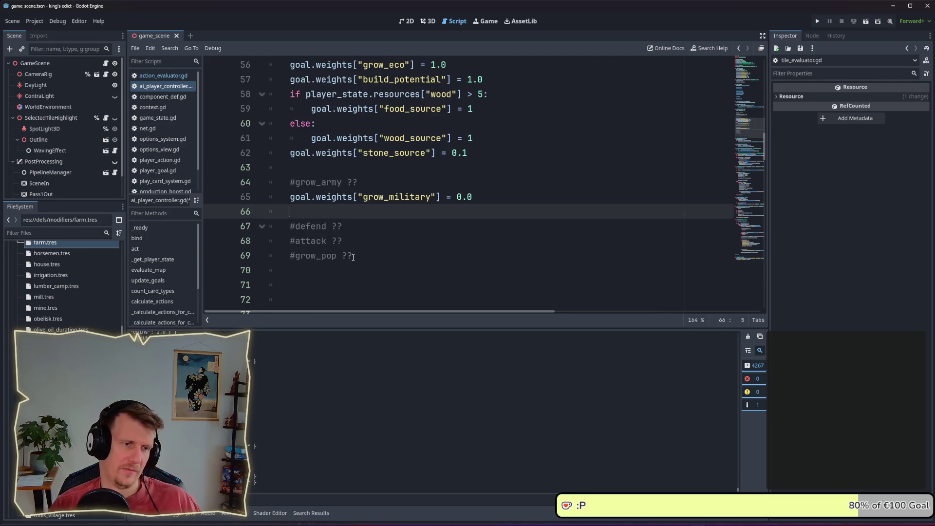
{"action": "left_click_drag", "start_coordinate": [342, 226], "coordinate": [292, 226]}
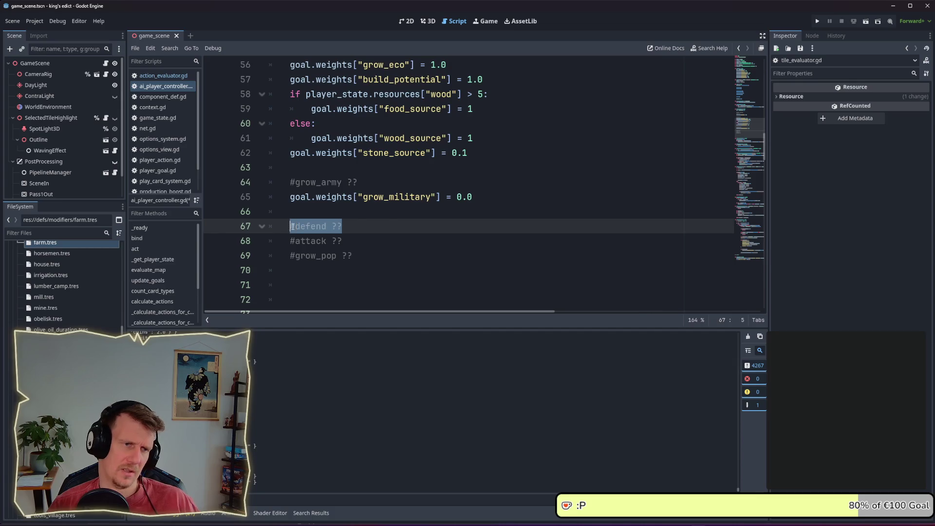
{"action": "left_click", "coordinate": [347, 229]}
{"action": "left_click_drag", "start_coordinate": [344, 242], "coordinate": [292, 241]}
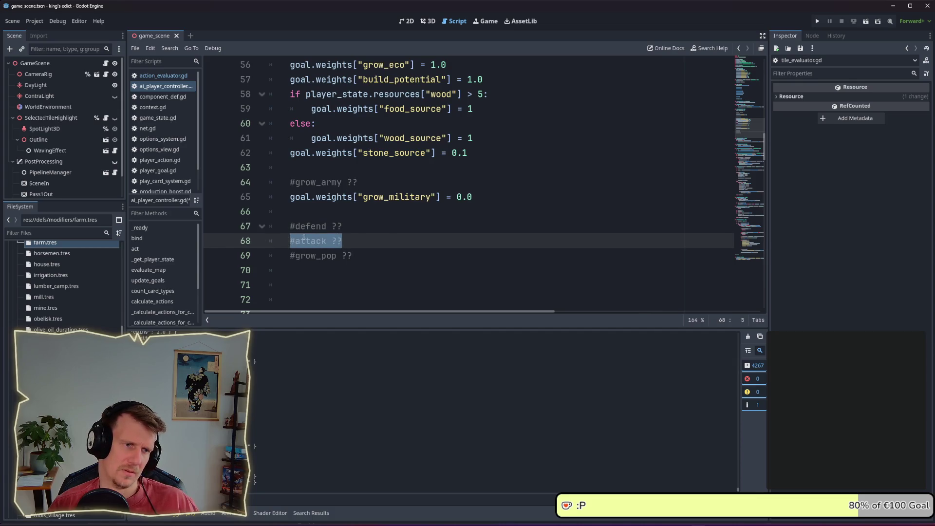
{"action": "left_click", "coordinate": [342, 232]}
{"action": "left_click_drag", "start_coordinate": [345, 229], "coordinate": [292, 232]}
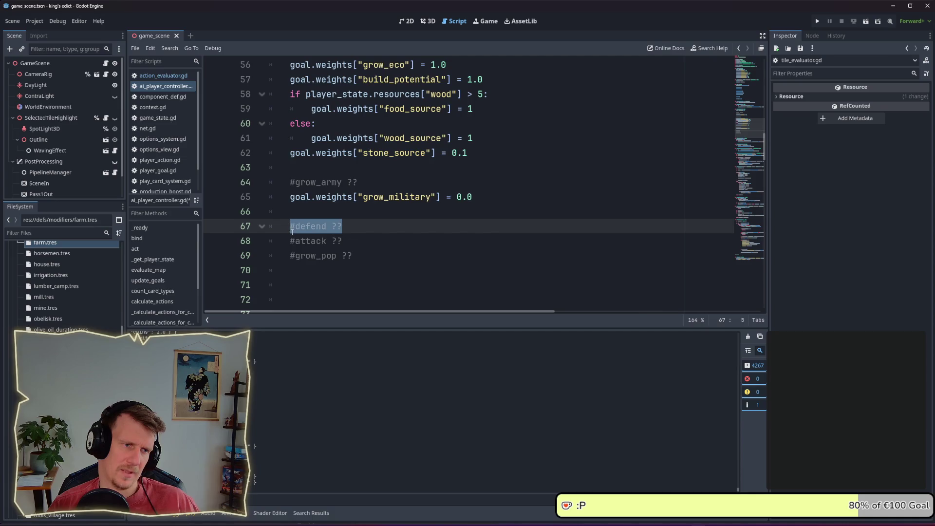
{"action": "left_click", "coordinate": [349, 233]}
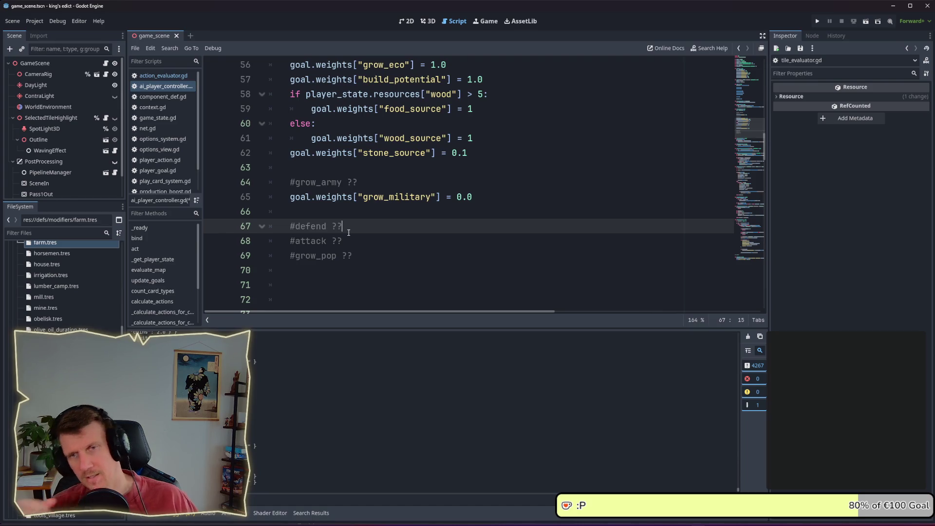
{"action": "scroll", "coordinate": [349, 232], "scroll_direction": "up", "scroll_amount": 3}
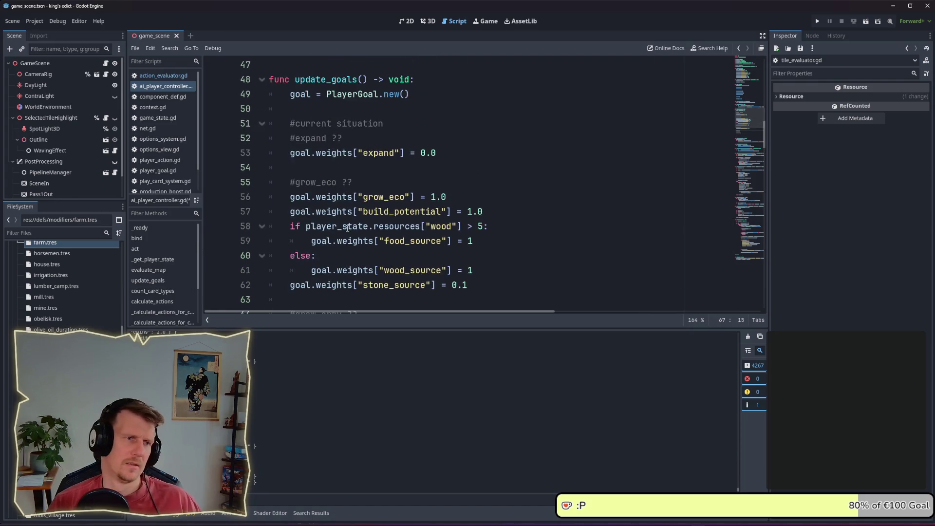
Append 'few / wrong building slots , specific tiles desired' to the #expand ?? comment
{"action": "left_click", "coordinate": [336, 162]}
{"action": "left_click", "coordinate": [444, 155]}
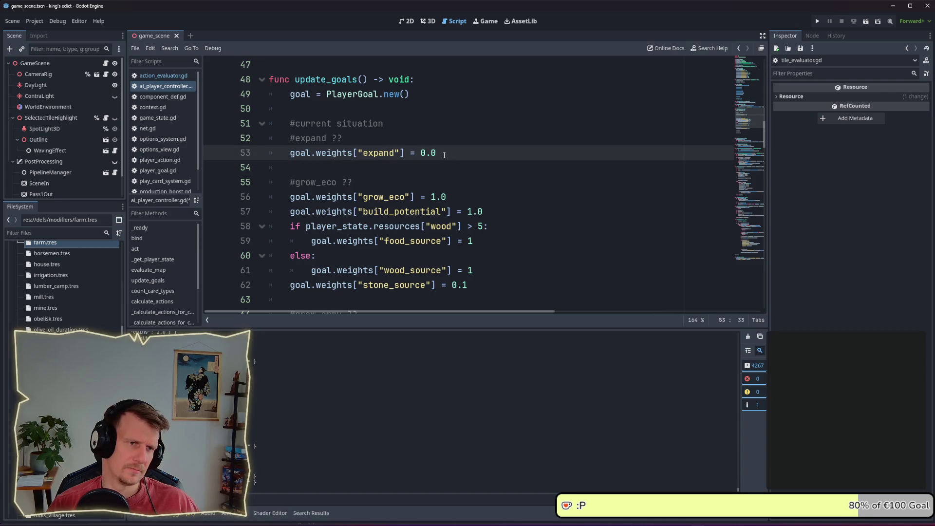
{"action": "left_click", "coordinate": [443, 140]}
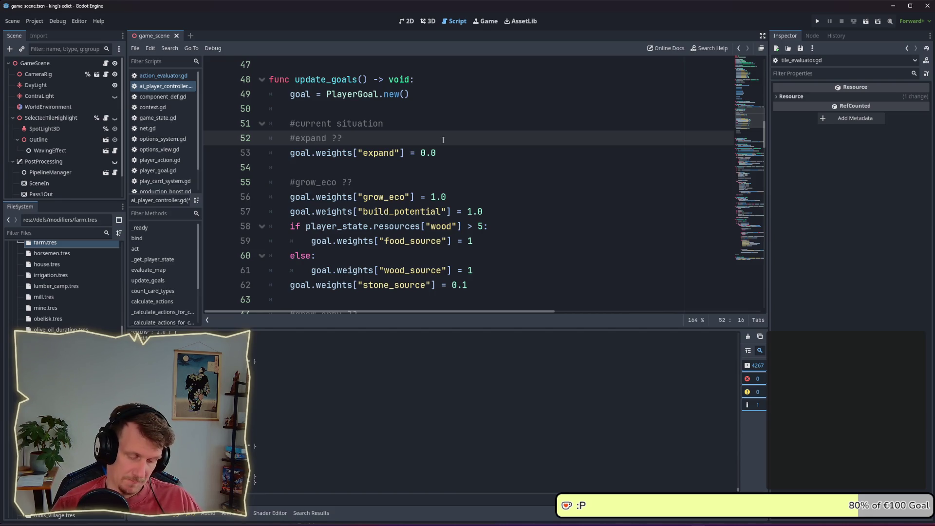
{"action": "type", "text": "no tiles"}
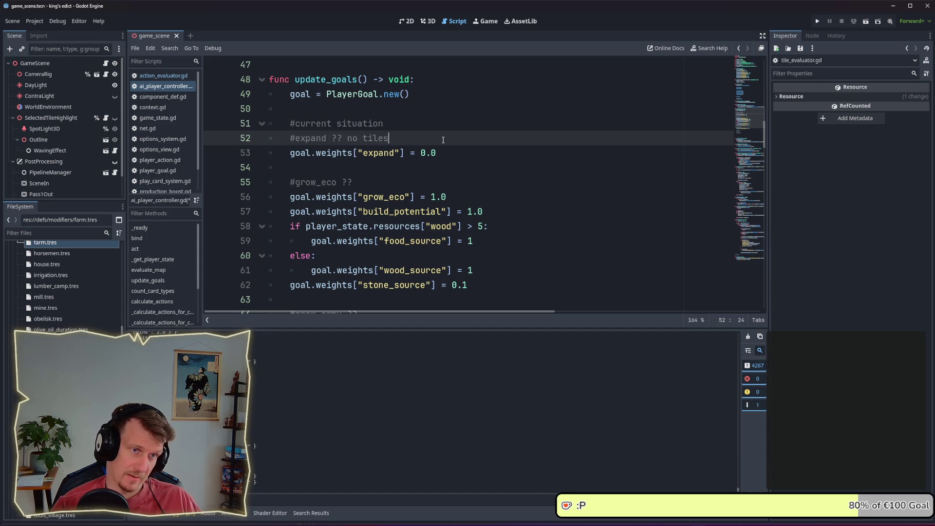
{"action": "type", "text": " left"}
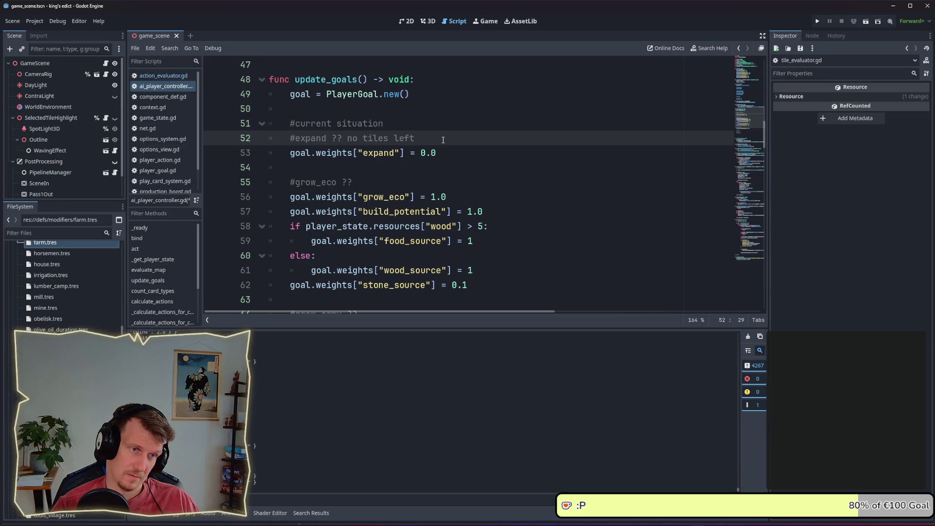
{"action": "key", "text": "BackSpace"}
{"action": "key", "text": "BackSpace"}
{"action": "key", "text": "BackSpace"}
{"action": "key", "text": "BackSpace"}
{"action": "type", "text": "to b"}
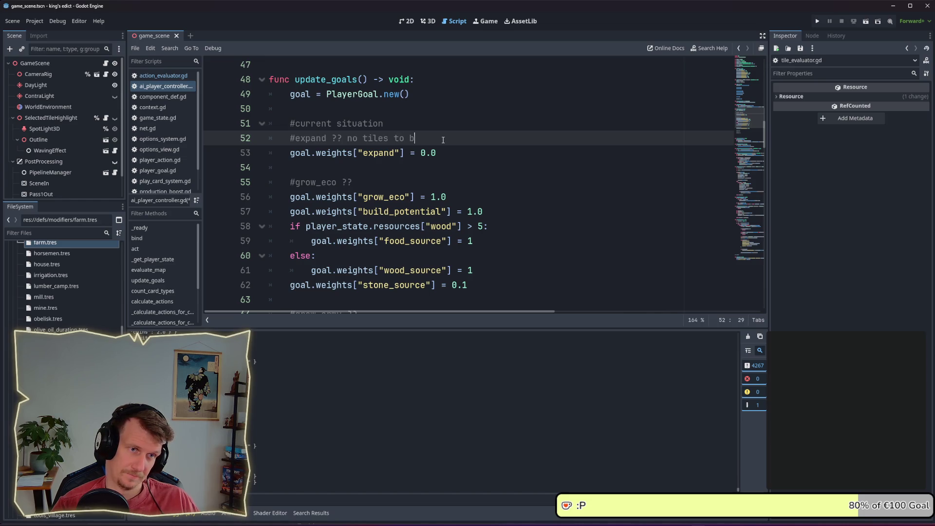
{"action": "type", "text": "uild left"}
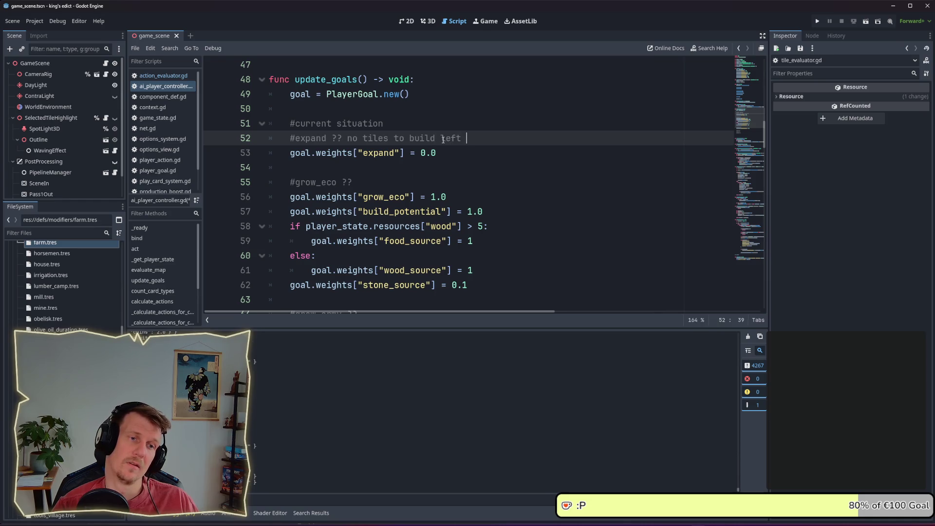
{"action": "key", "text": "BackSpace"}
{"action": "key", "text": "BackSpace"}
{"action": "key", "text": "BackSpace"}
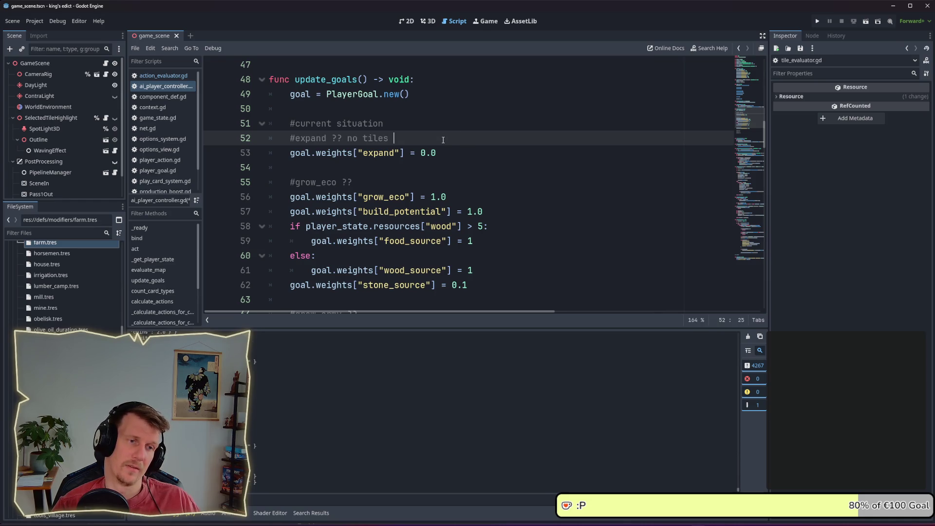
{"action": "type", "text": "few"}
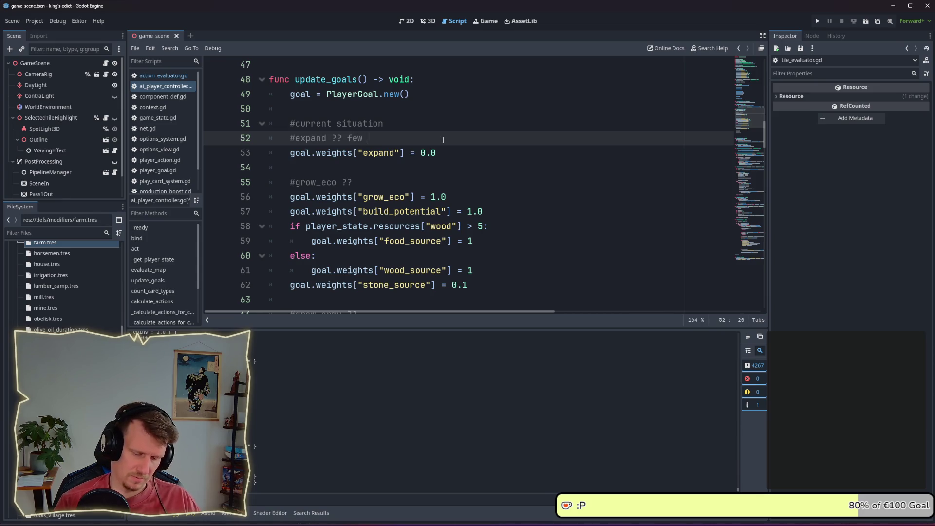
{"action": "type", "text": " / wrong building sl"}
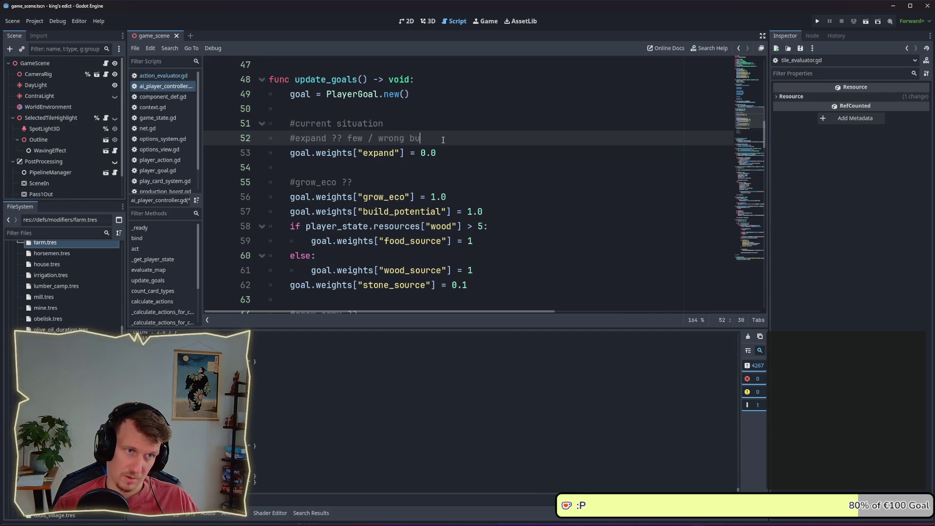
{"action": "type", "text": "ots ,"}
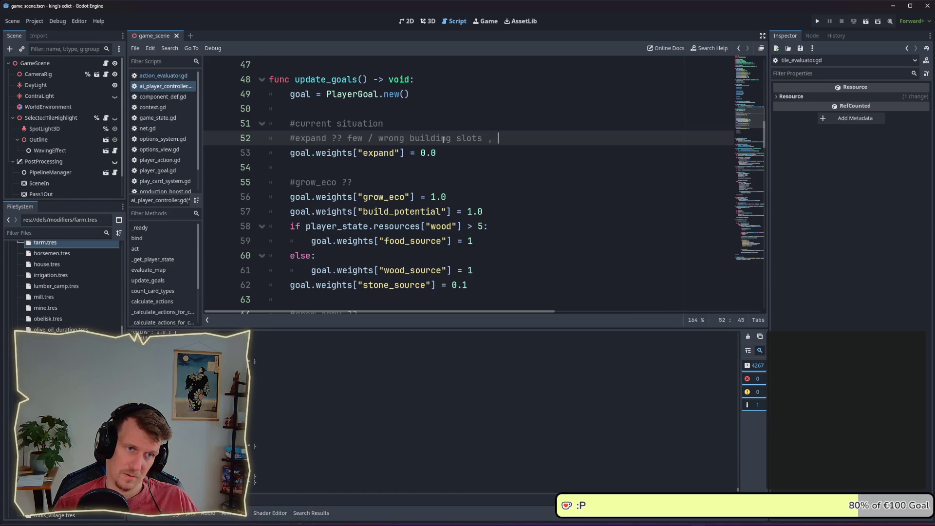
{"action": "type", "text": " specid"}
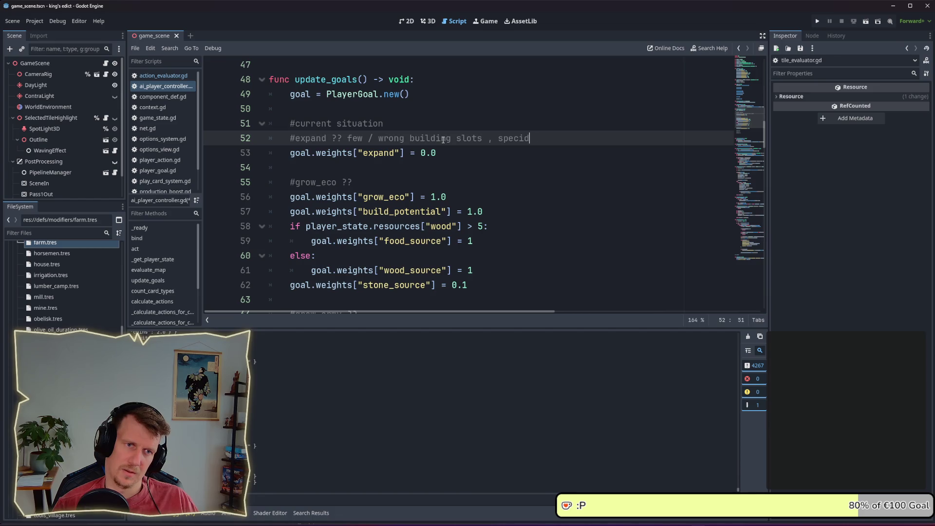
{"action": "key", "text": "BackSpace"}
{"action": "type", "text": "fic tiles "}
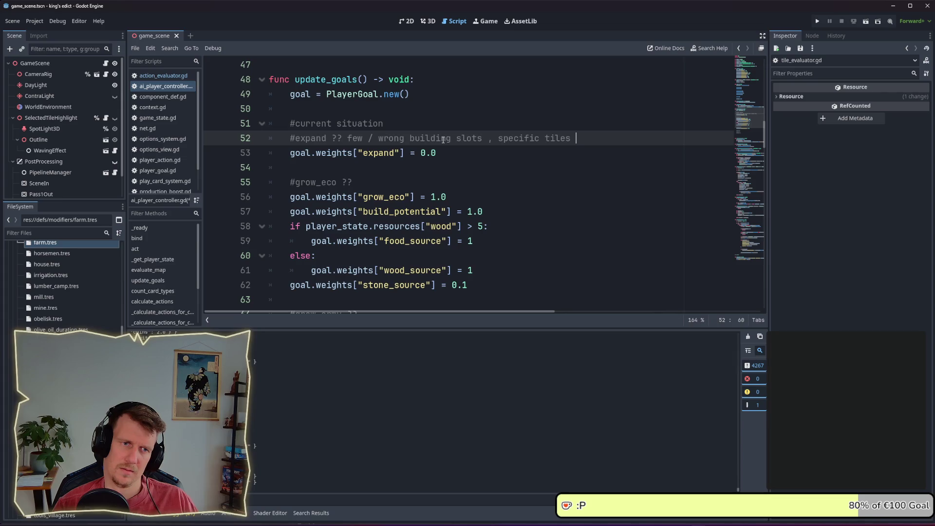
{"action": "type", "text": "whi"}
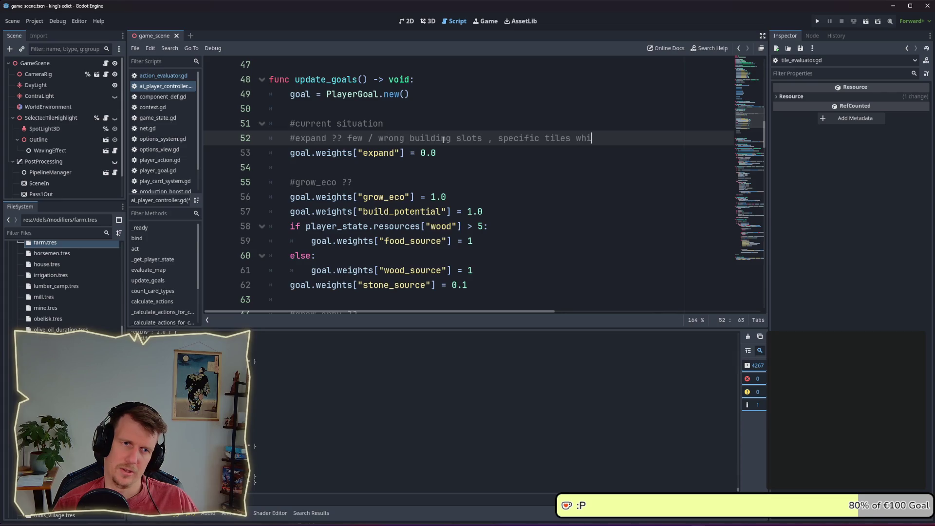
{"action": "key", "text": "BackSpace"}
{"action": "key", "text": "BackSpace"}
{"action": "key", "text": "BackSpace"}
{"action": "type", "text": "desired"}
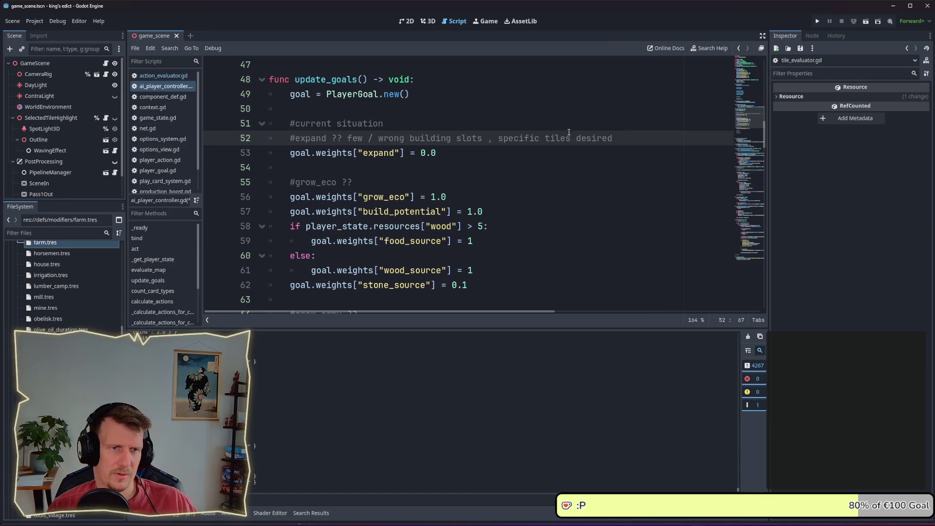
Select and review the 'specific tiles desired' note and the expand weight 0.0
{"action": "left_click_drag", "start_coordinate": [613, 138], "coordinate": [497, 139]}
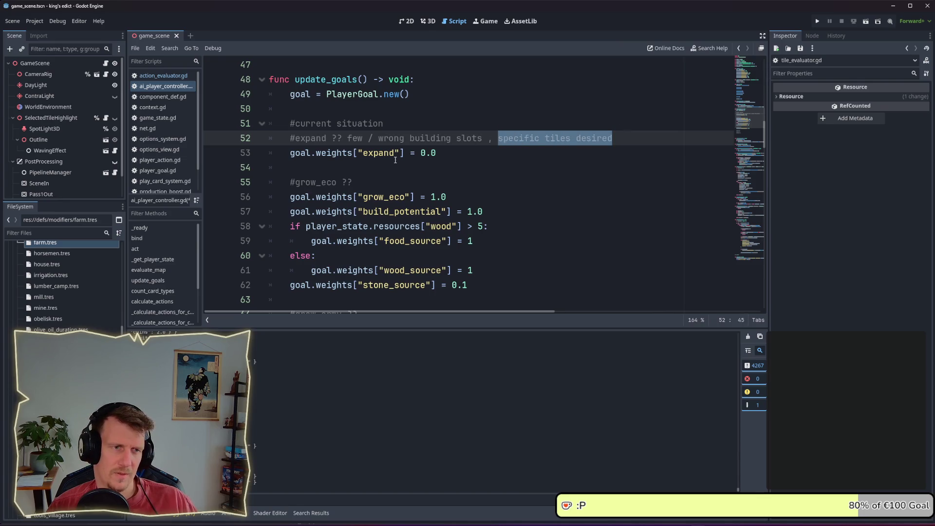
{"action": "left_click_drag", "start_coordinate": [437, 153], "coordinate": [420, 153]}
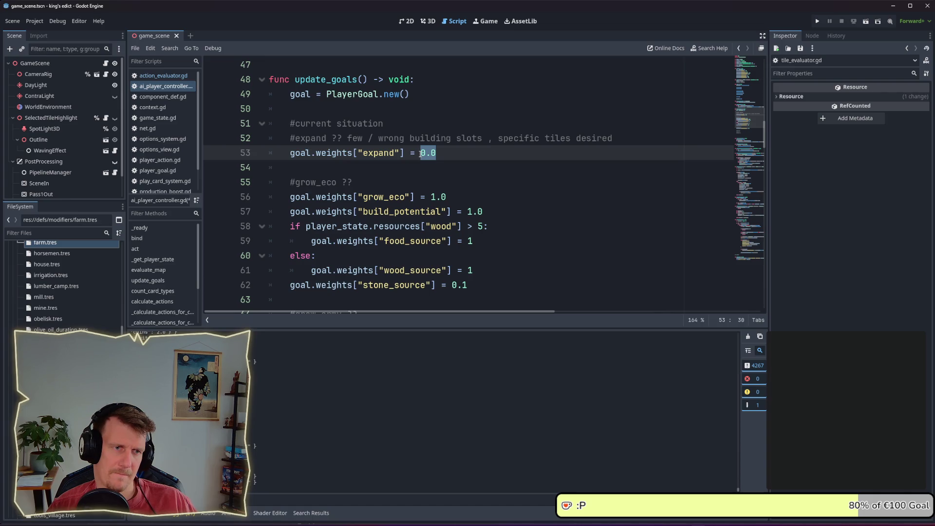
{"action": "left_click", "coordinate": [441, 154]}
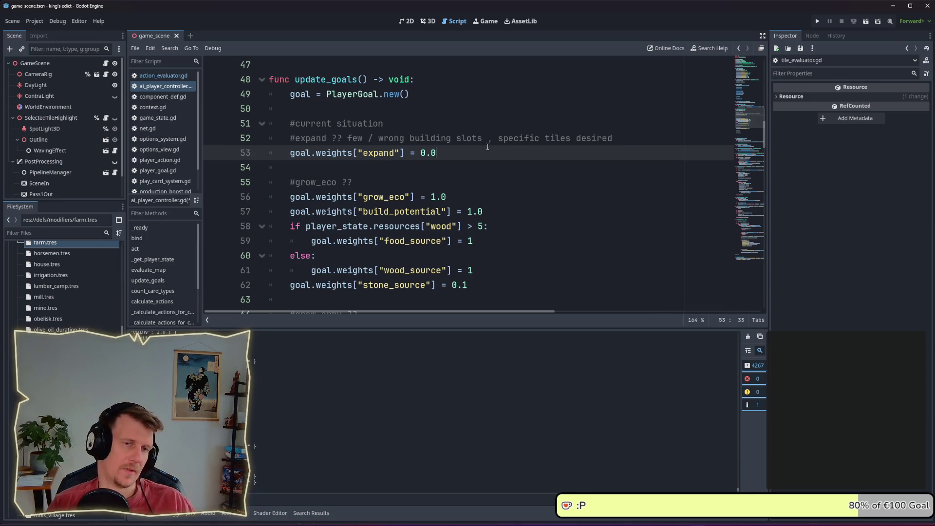
{"action": "left_click_drag", "start_coordinate": [619, 140], "coordinate": [497, 139]}
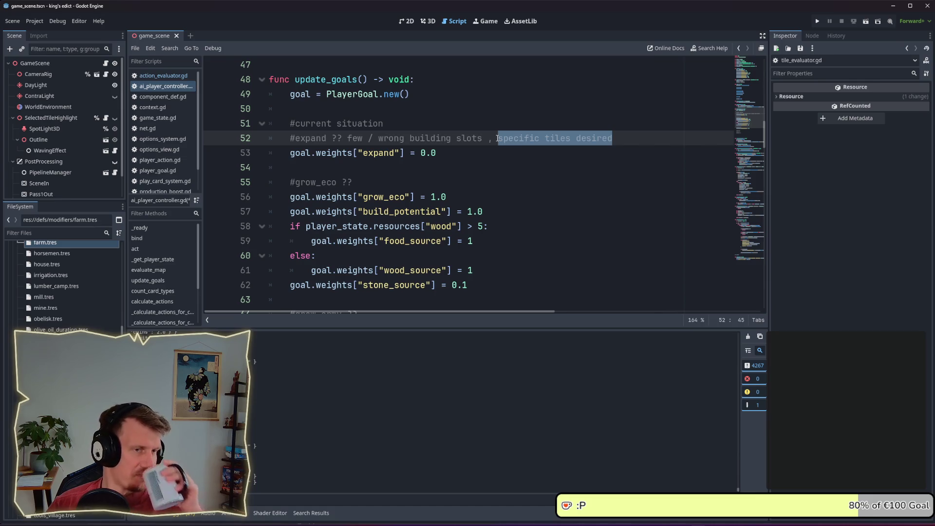
Add 'being attack' to #defend ?? and 'desired tiles are owned by someone else' to #attack ??
{"action": "scroll", "coordinate": [452, 195], "scroll_direction": "down", "scroll_amount": 3}
{"action": "left_click", "coordinate": [452, 226]}
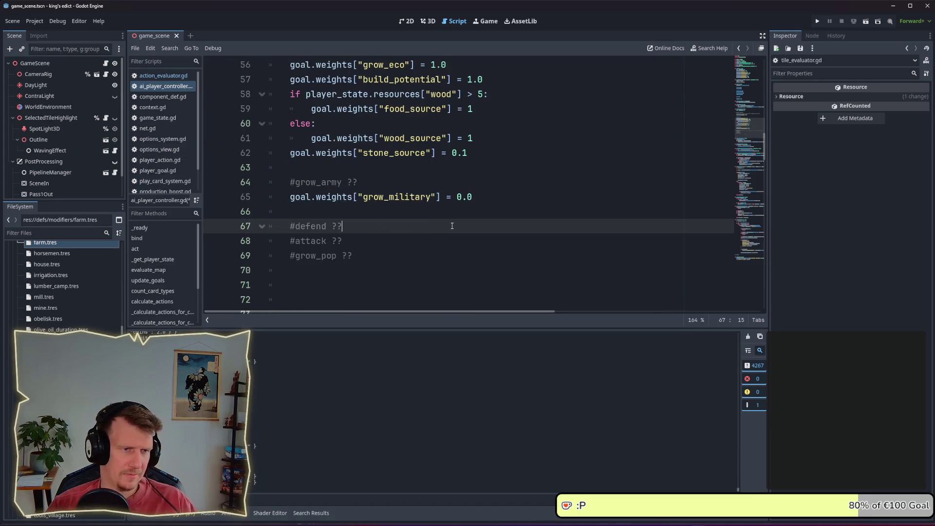
{"action": "type", "text": " being attack"}
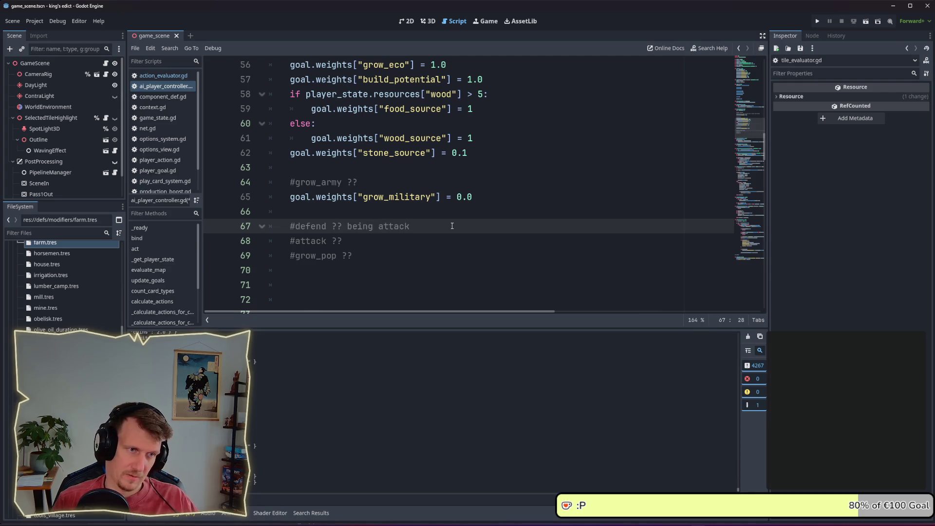
{"action": "key", "text": "Down"}
{"action": "type", "text": "d"}
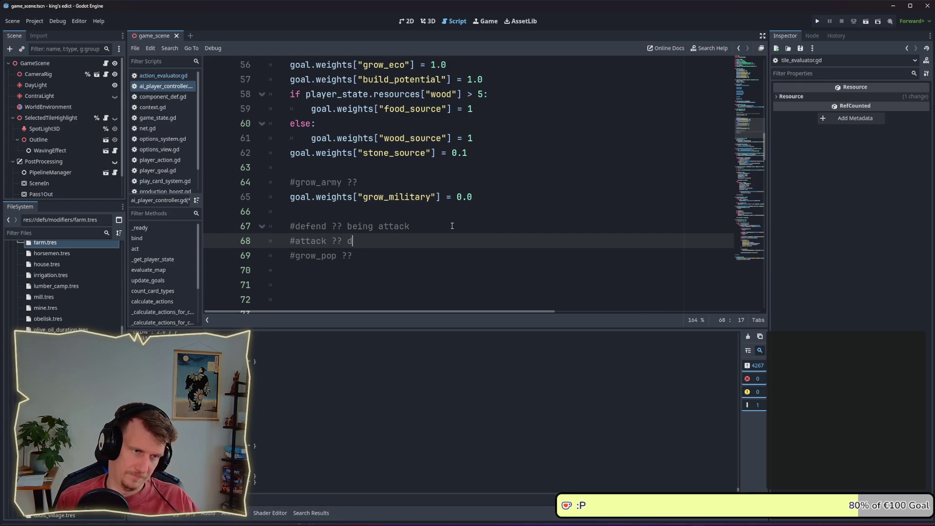
{"action": "type", "text": "esied tiles ar"}
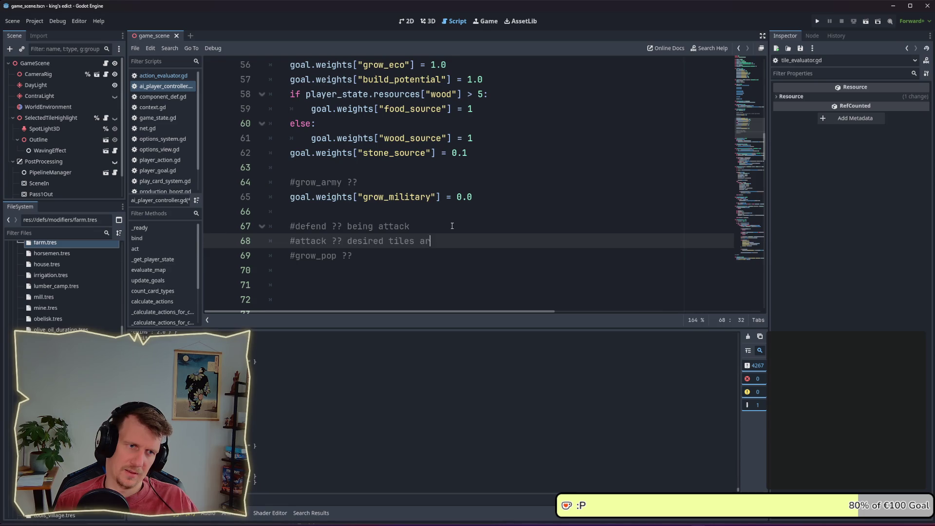
{"action": "type", "text": "o"}
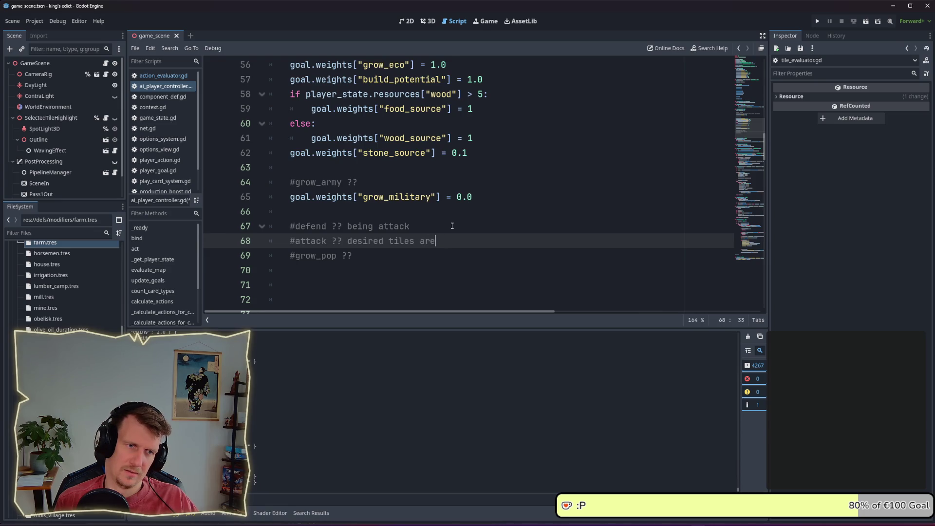
{"action": "type", "text": " owned by th"}
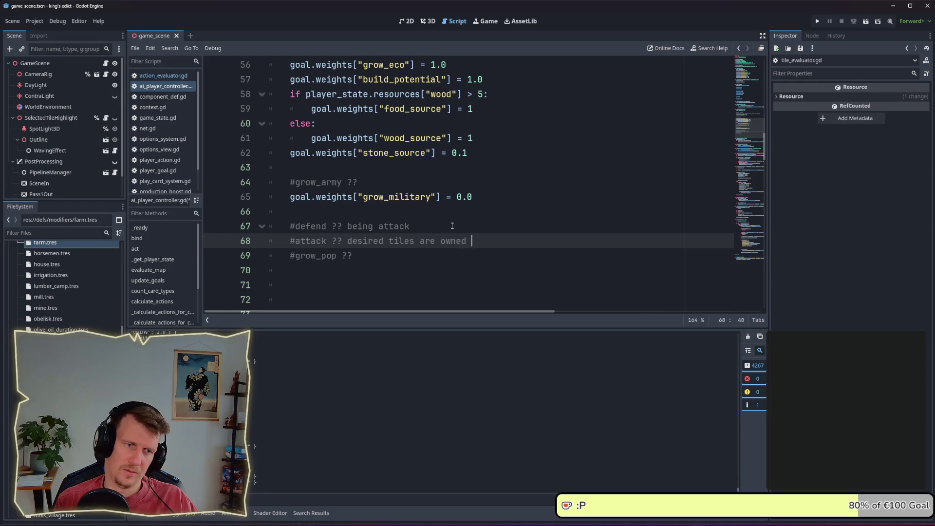
{"action": "key", "text": "BackSpace"}
{"action": "key", "text": "BackSpace"}
{"action": "key", "text": "BackSpace"}
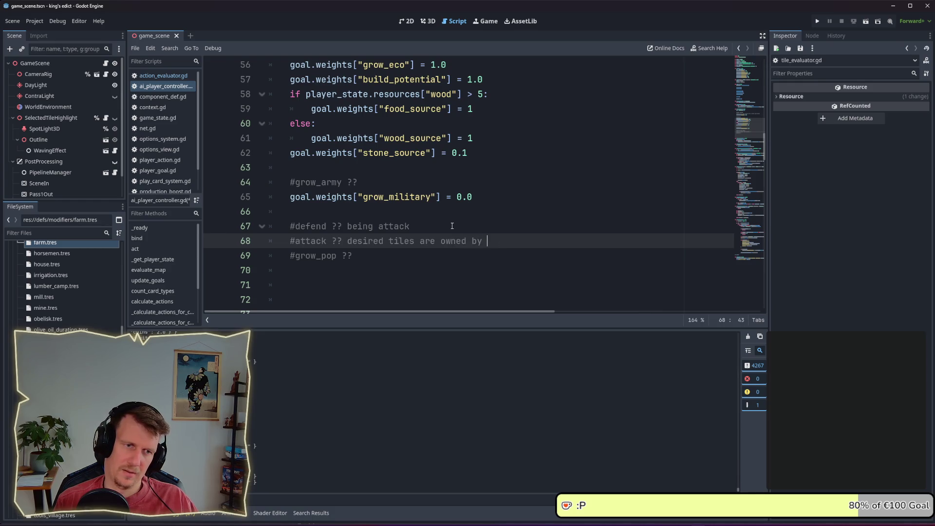
{"action": "type", "text": "someone else"}
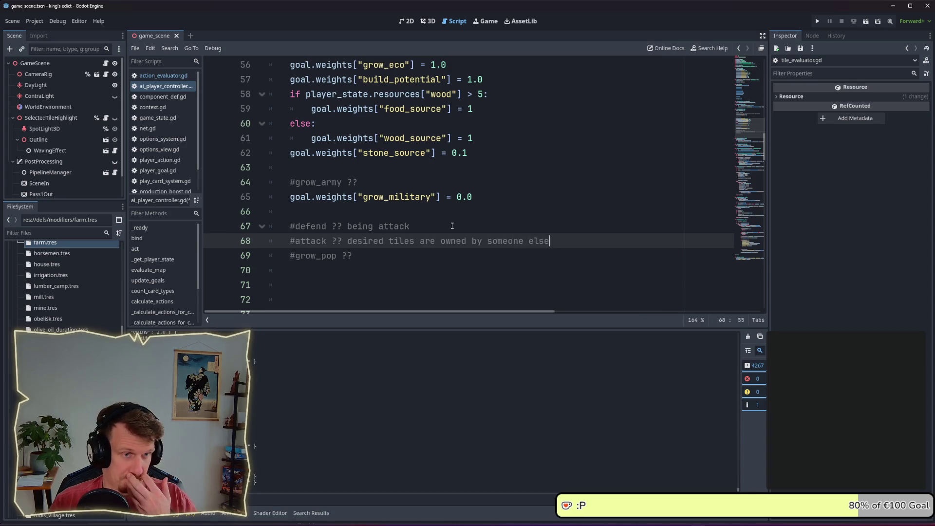
Add 'enough food' after the '#grow_pop ??' comment
{"action": "key", "text": "Down"}
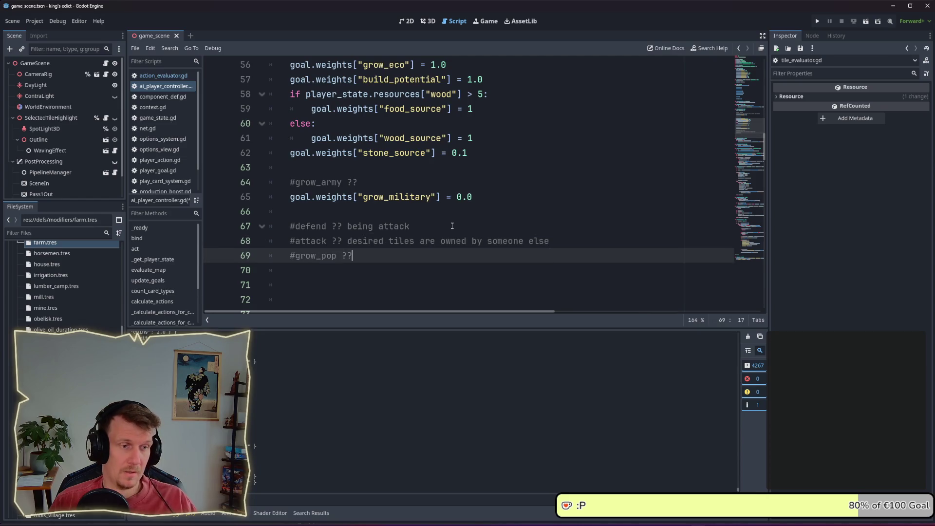
{"action": "key", "text": "Up"}
{"action": "key", "text": "Up"}
{"action": "key", "text": "Down"}
{"action": "key", "text": "Down"}
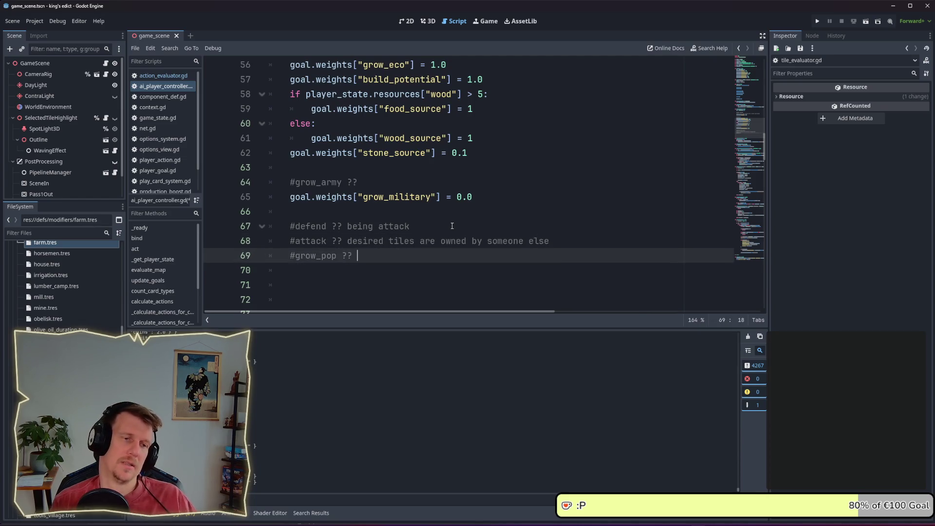
{"action": "type", "text": "e"}
{"action": "key", "text": "BackSpace"}
{"action": "key", "text": "BackSpace"}
{"action": "key", "text": "BackSpace"}
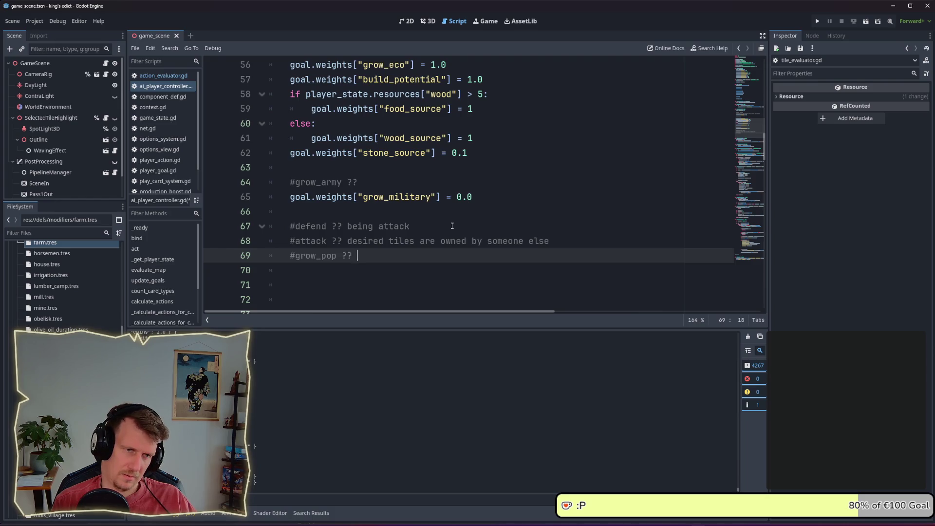
{"action": "type", "text": "enough "}
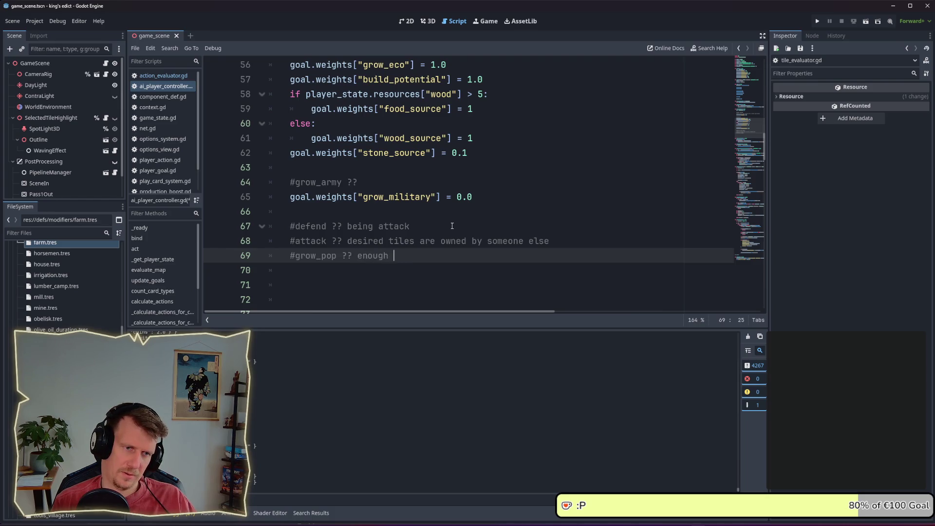
{"action": "type", "text": "food"}
{"action": "key", "text": "Up"}
{"action": "key", "text": "Up"}
{"action": "key", "text": "Up"}
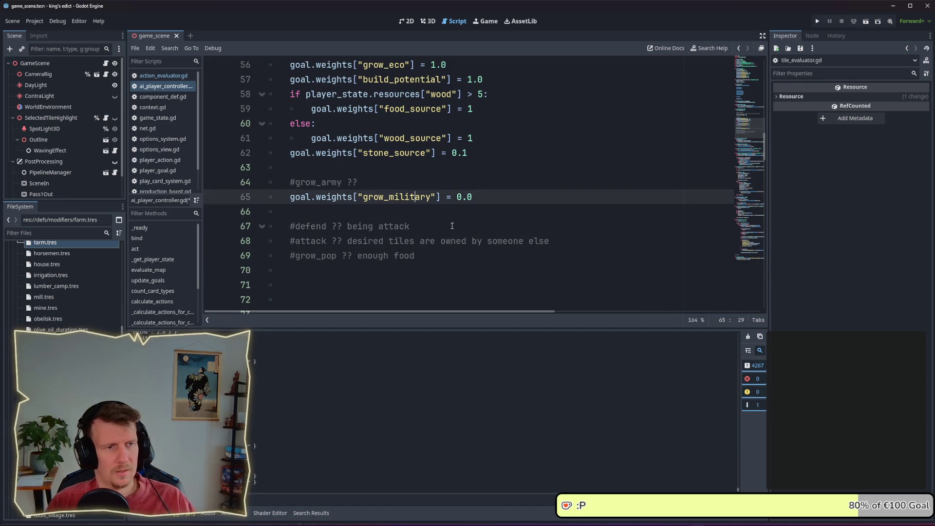
{"action": "key", "text": "Up"}
{"action": "key", "text": "Up"}
{"action": "key", "text": "Down"}
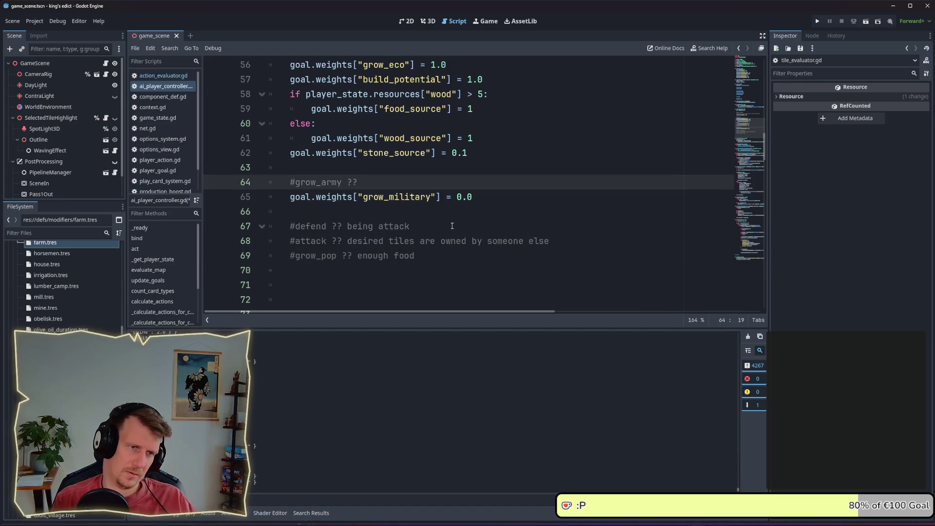
Type 'military "score" to low' after the '#grow_army ??' comment
{"action": "type", "text": "no milit"}
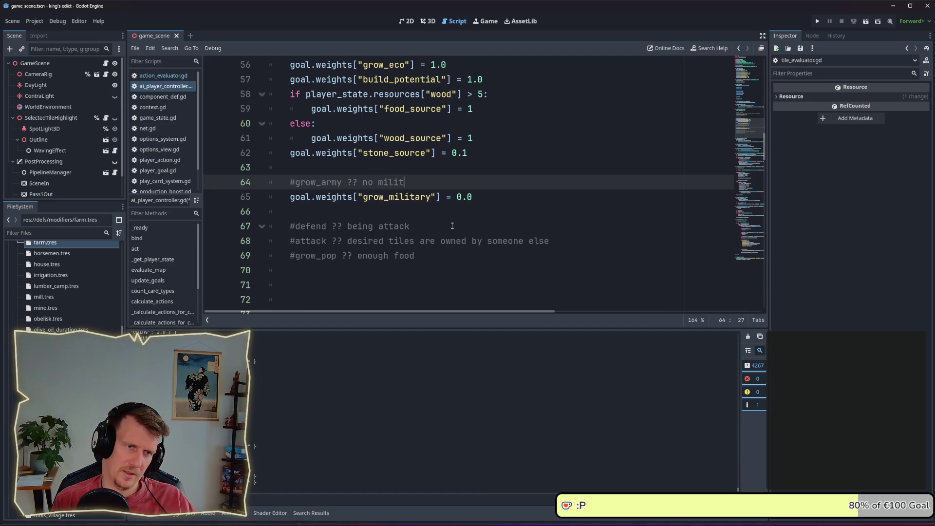
{"action": "key", "text": "ctrl+BackSpace"}
{"action": "key", "text": "ctrl+BackSpace"}
{"action": "type", "text": "to "}
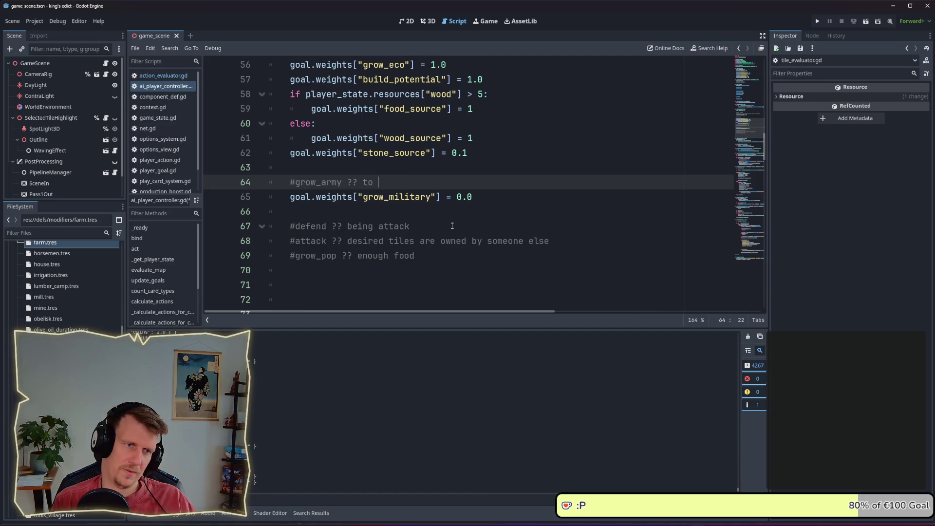
{"action": "type", "text": "f"}
{"action": "key", "text": "BackSpace"}
{"action": "key", "text": "BackSpace"}
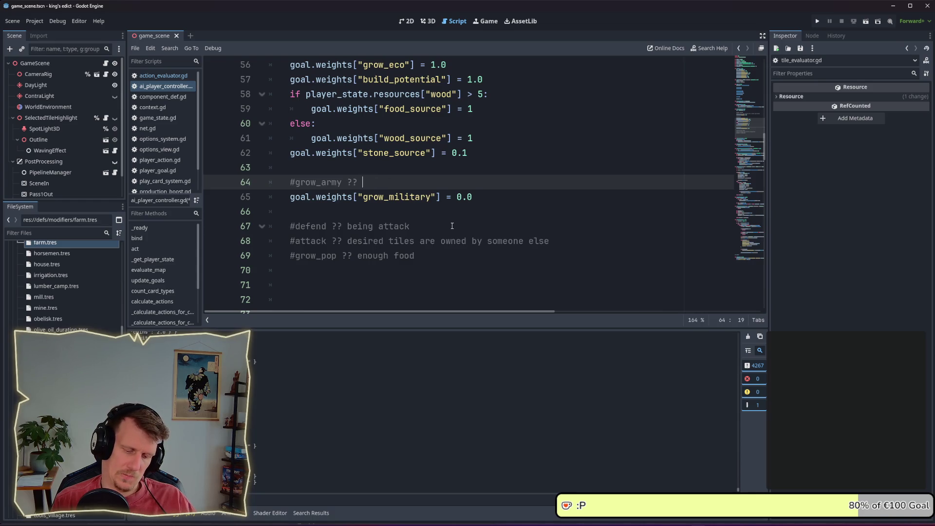
{"action": "type", "text": "not"}
{"action": "key", "text": "BackSpace"}
{"action": "key", "text": "BackSpace"}
{"action": "key", "text": "BackSpace"}
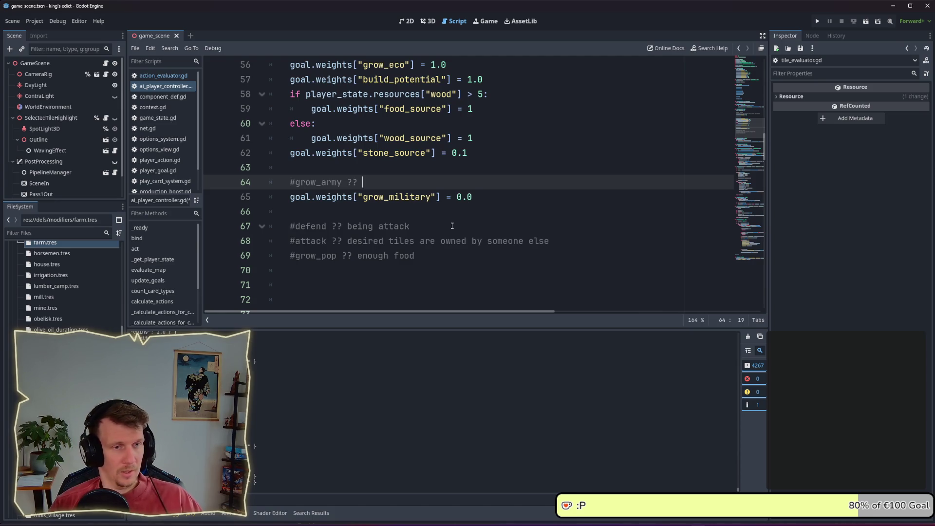
{"action": "type", "text": "m"}
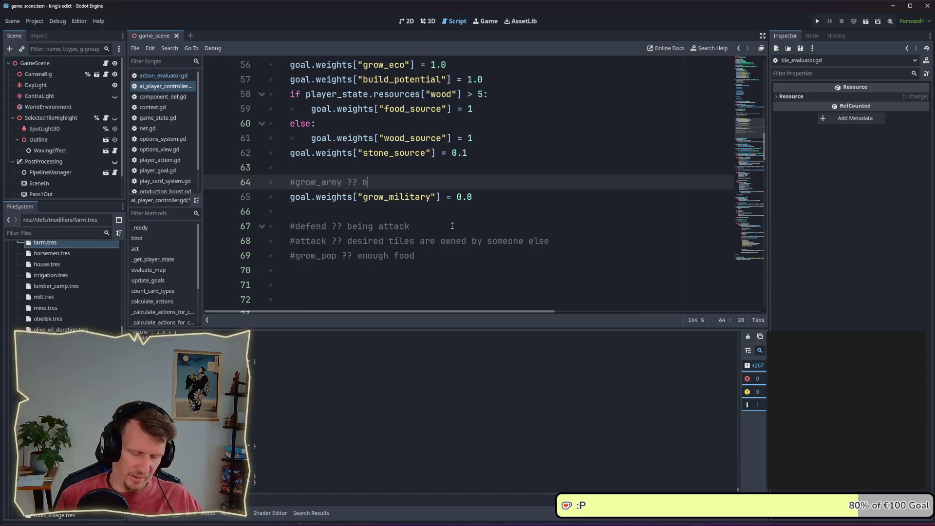
{"action": "type", "text": "ilitary sc"}
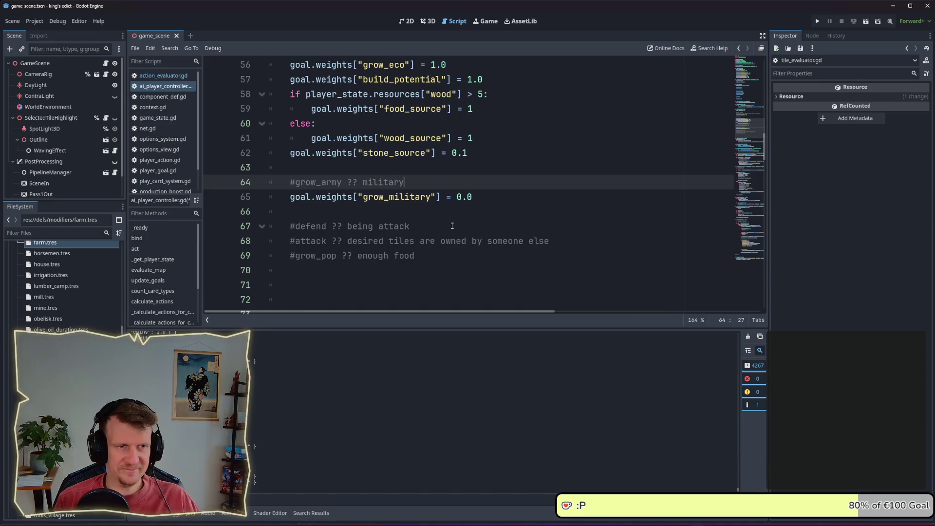
{"action": "key", "text": "BackSpace"}
{"action": "key", "text": "BackSpace"}
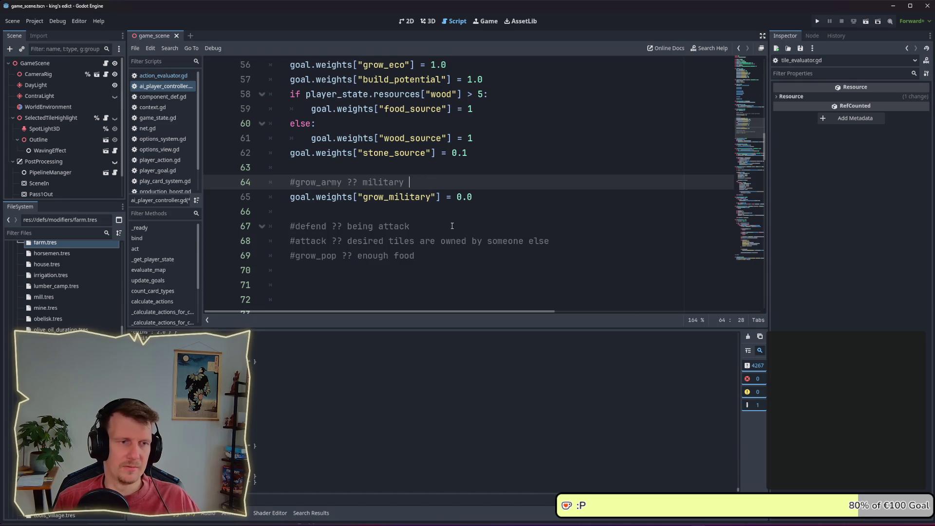
{"action": "type", "text": "\"score\" t"}
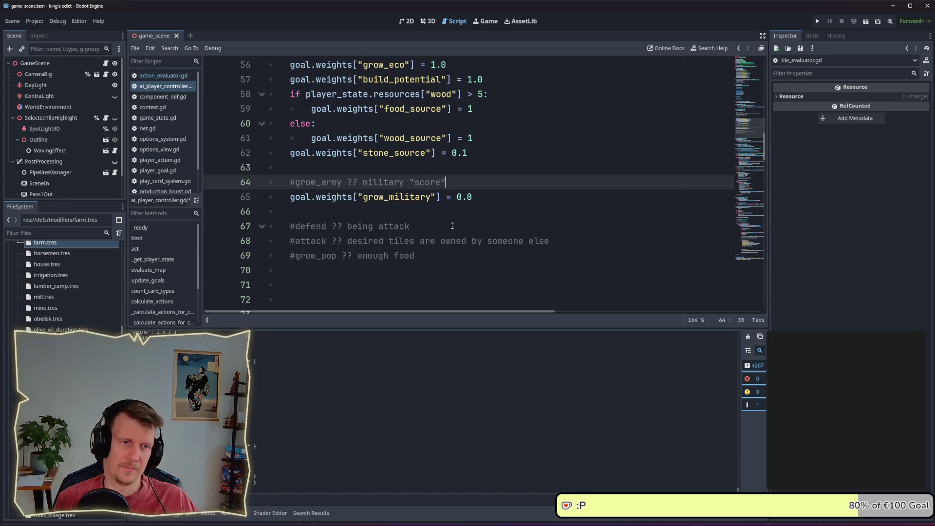
{"action": "type", "text": "o low"}
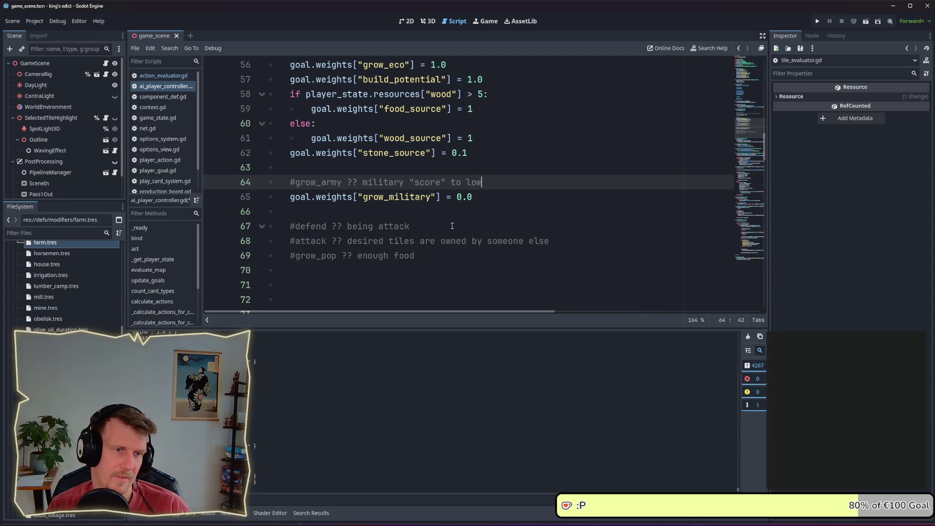
Select and review the new grow_army explanation text
{"action": "scroll", "coordinate": [451, 225], "scroll_direction": "up", "scroll_amount": 1}
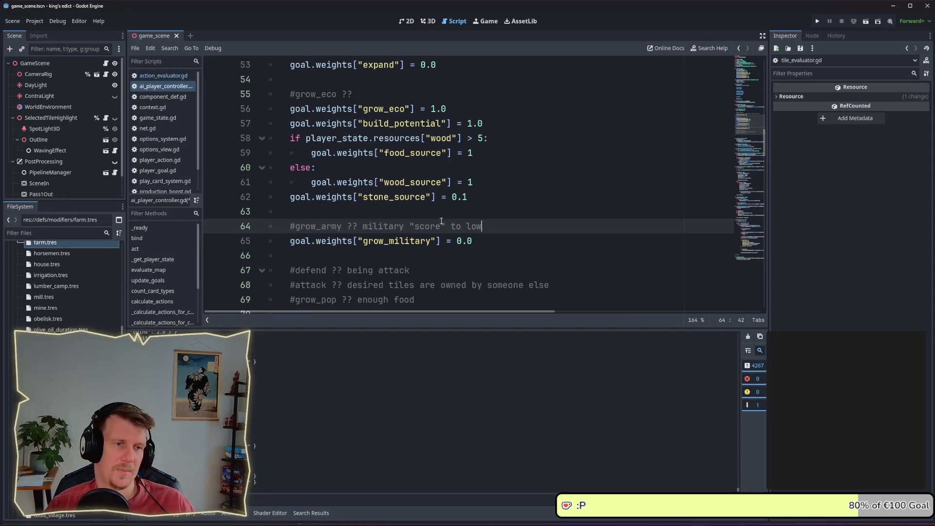
{"action": "left_click_drag", "start_coordinate": [482, 226], "coordinate": [362, 226]}
{"action": "left_click_drag", "start_coordinate": [482, 227], "coordinate": [363, 226]}
{"action": "left_click", "coordinate": [435, 215]}
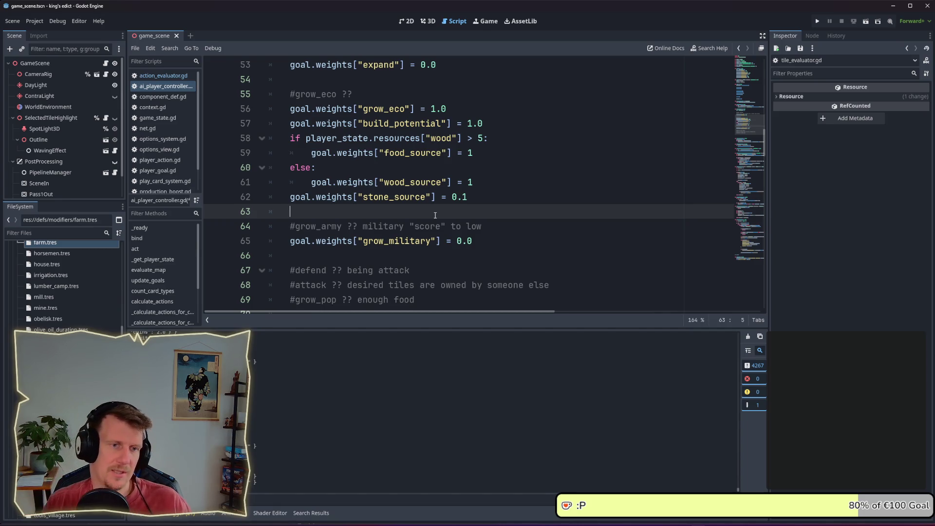
{"action": "left_click_drag", "start_coordinate": [482, 226], "coordinate": [361, 232]}
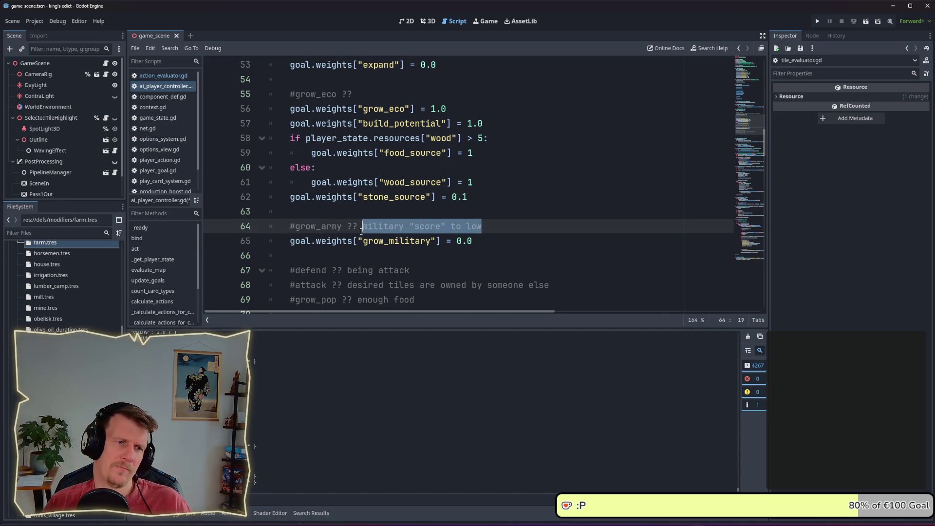
{"action": "left_click", "coordinate": [501, 224]}
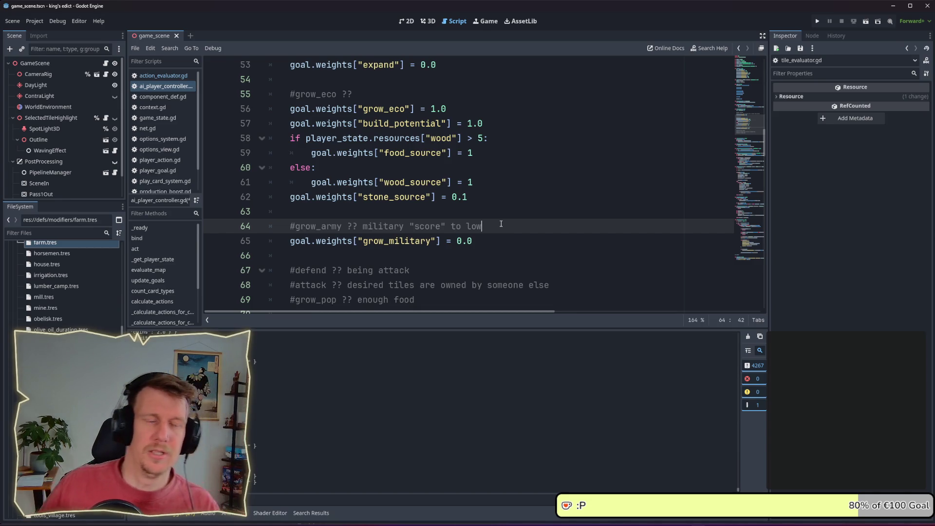
{"action": "scroll", "coordinate": [469, 226], "scroll_direction": "up", "scroll_amount": 3}
Append 'not in war,' to the '#grow_eco ??' comment, comma directly after war
{"action": "scroll", "coordinate": [469, 226], "scroll_direction": "down", "scroll_amount": 1}
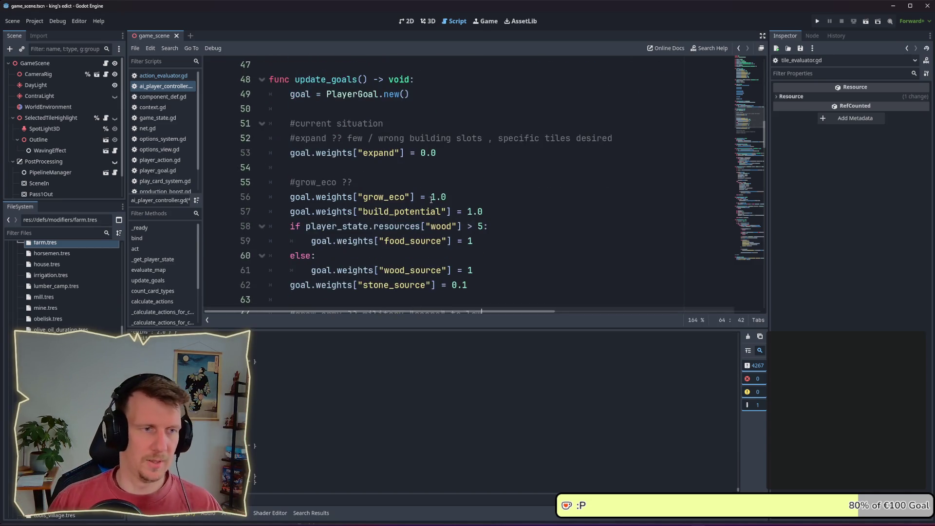
{"action": "left_click", "coordinate": [424, 183]}
{"action": "type", "text": "en"}
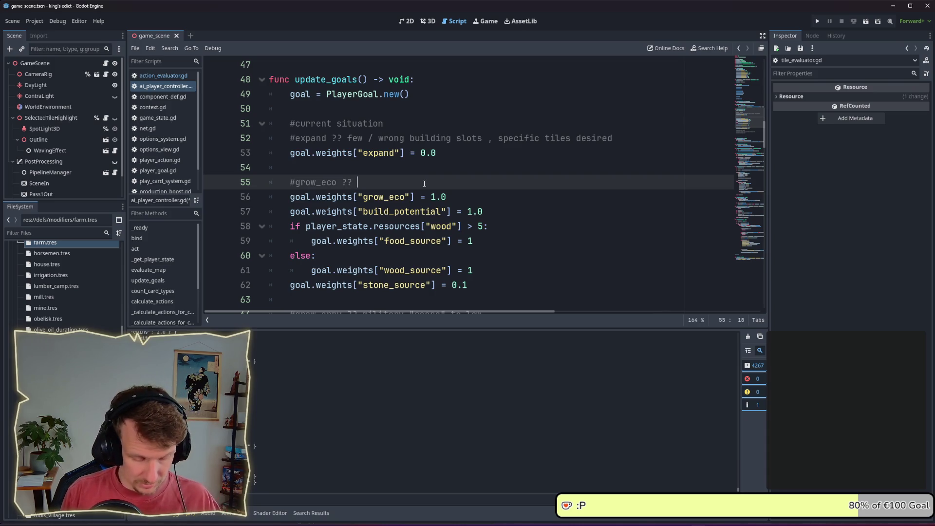
{"action": "key", "text": "BackSpace"}
{"action": "key", "text": "BackSpace"}
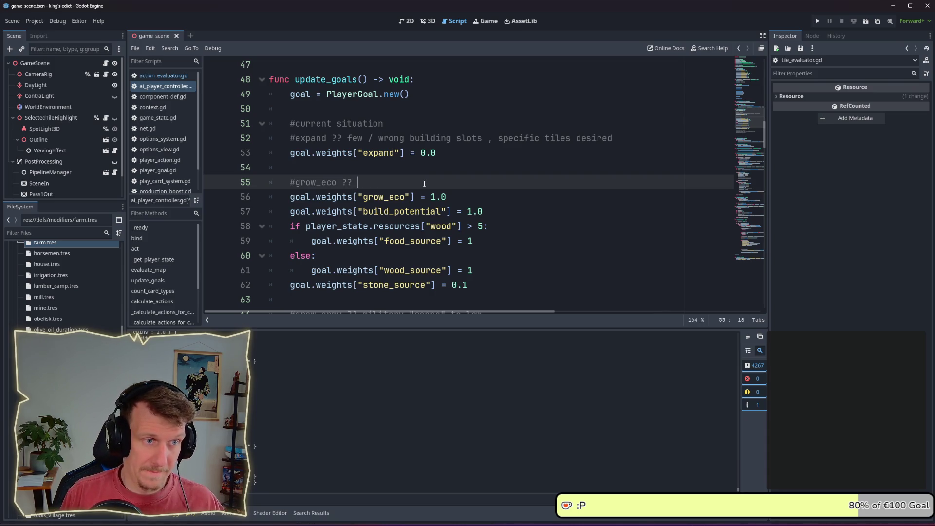
{"action": "type", "text": "not in war,"}
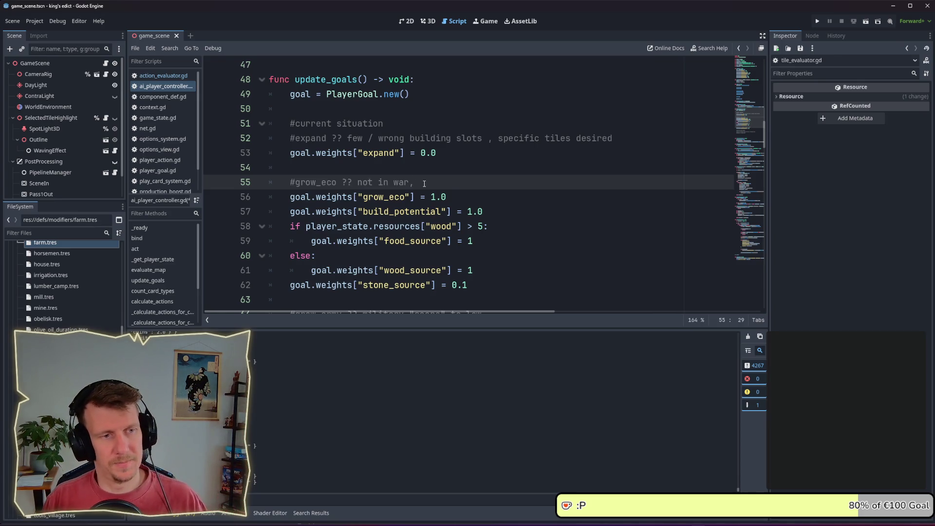
{"action": "key", "text": "BackSpace"}
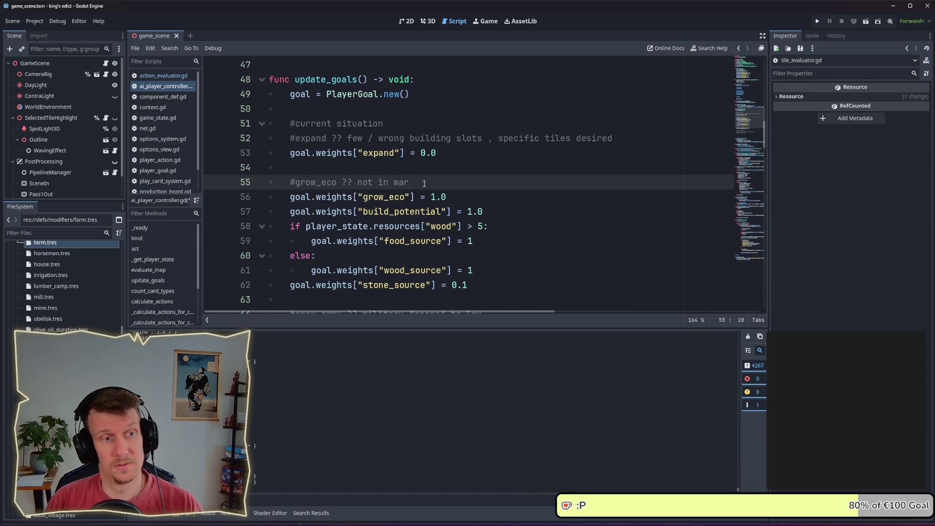
{"action": "type", "text": ","}
{"action": "key", "text": "BackSpace"}
{"action": "key", "text": "BackSpace"}
{"action": "key", "text": "BackSpace"}
{"action": "type", "text": ","}
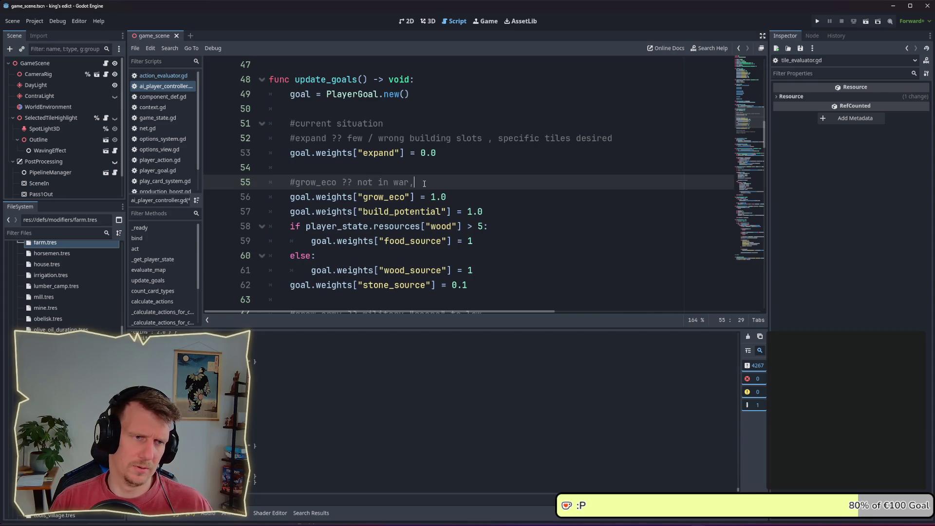
{"action": "scroll", "coordinate": [425, 183], "scroll_direction": "down", "scroll_amount": 2}
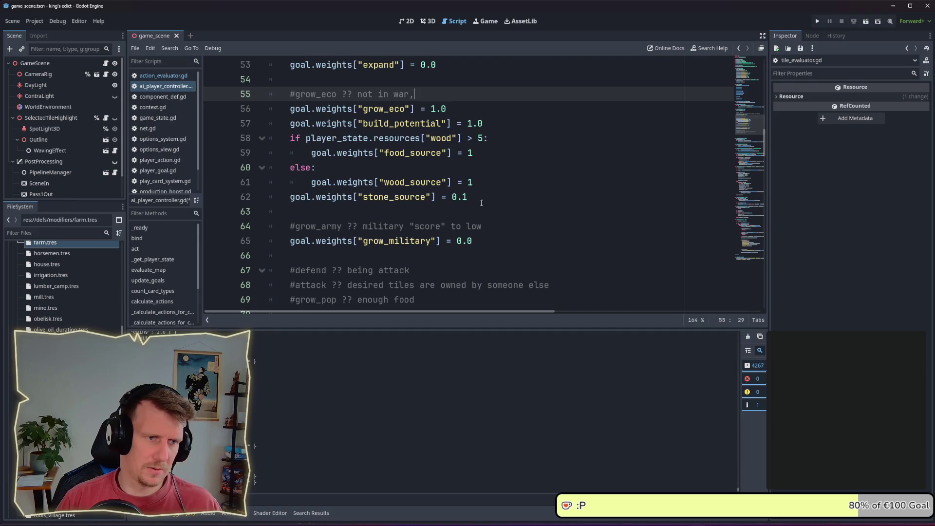
Move the grow_eco weight block below the defend and attack comments
{"action": "mouse_move", "coordinate": [481, 202]}
{"action": "left_mouse_down"}
{"action": "mouse_move", "coordinate": [312, 182]}
{"action": "mouse_move", "coordinate": [288, 108]}
{"action": "mouse_move", "coordinate": [266, 98]}
{"action": "left_mouse_up"}
{"action": "key", "text": "ctrl+c"}
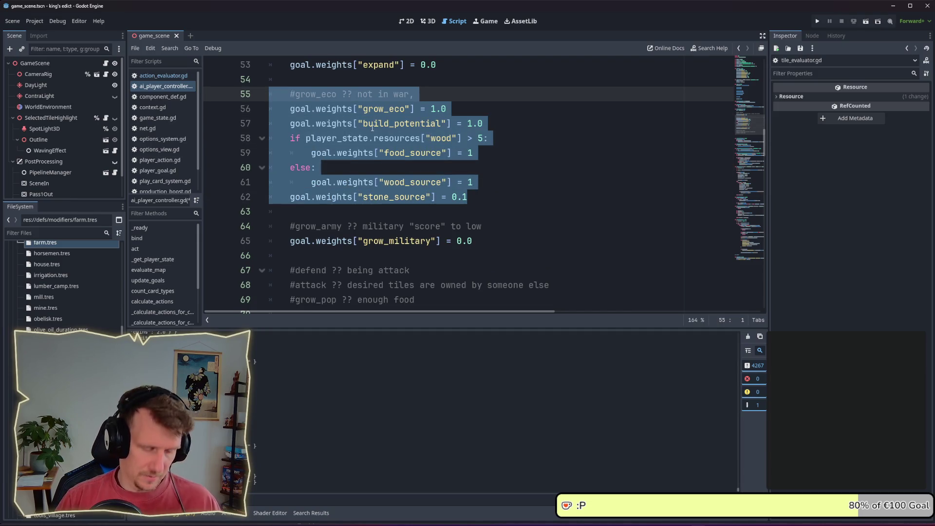
{"action": "key", "text": "Delete"}
{"action": "key", "text": "BackSpace"}
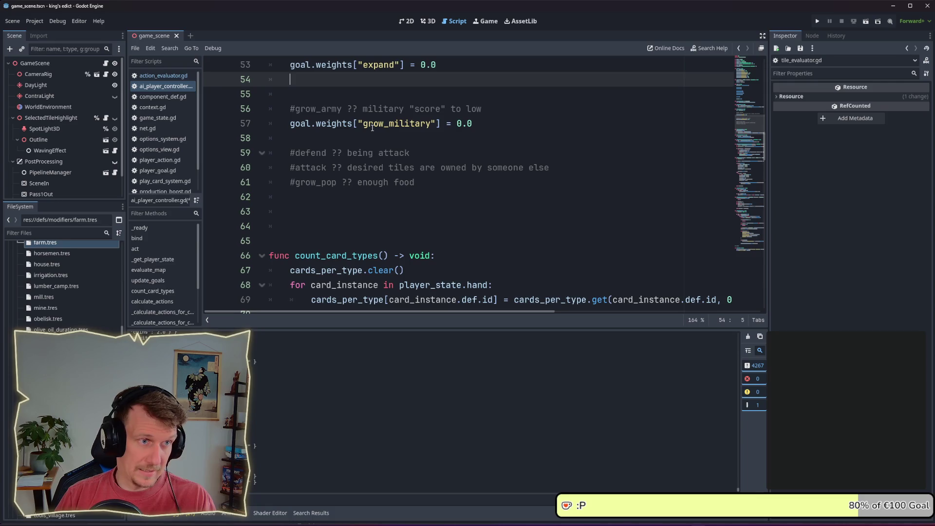
{"action": "left_click", "coordinate": [410, 181]}
{"action": "left_click", "coordinate": [368, 208]}
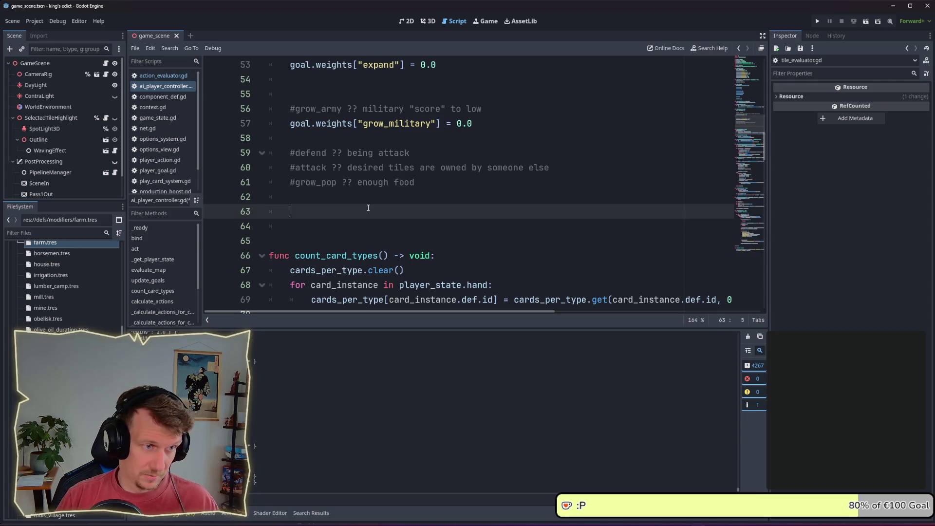
{"action": "key", "text": "ctrl+v"}
{"action": "left_click", "coordinate": [308, 201]}
{"action": "key", "text": "BackSpace"}
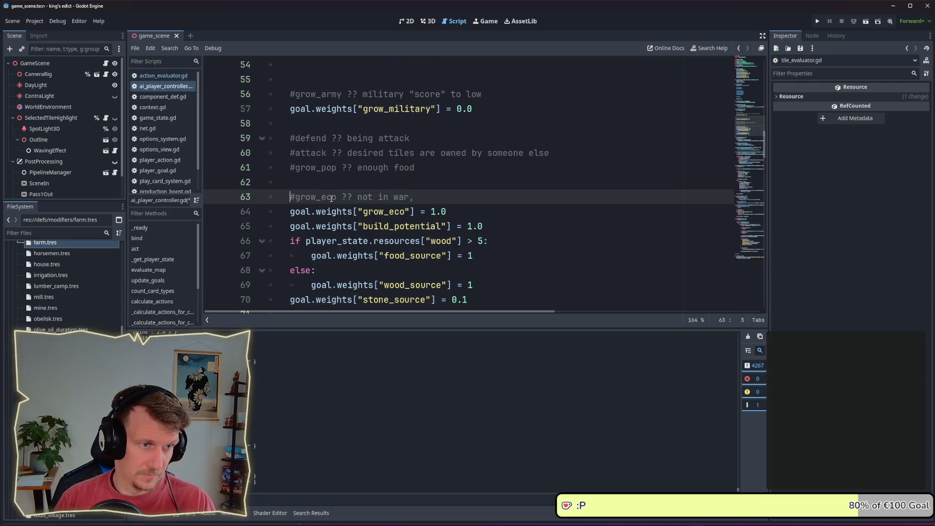
{"action": "scroll", "coordinate": [353, 186], "scroll_direction": "down", "scroll_amount": 1}
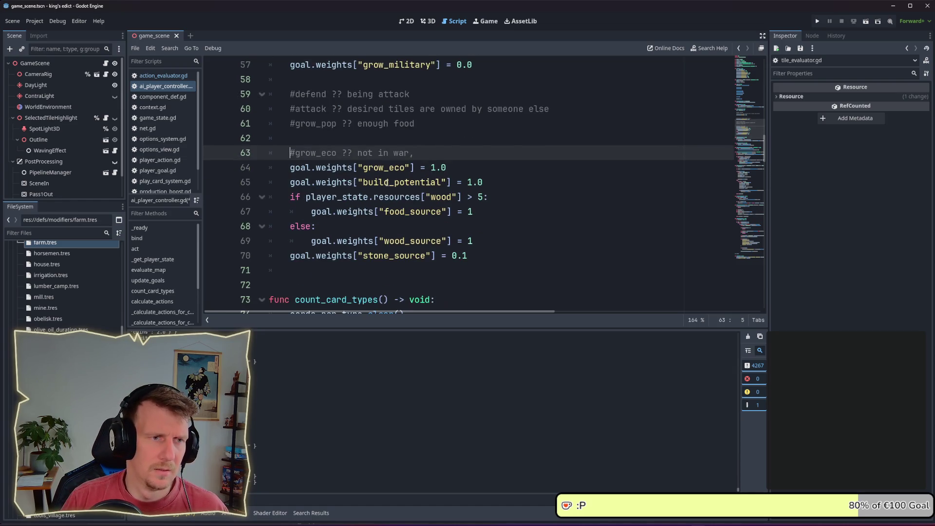
Move the '#grow_pop ?? enough food' comment to just after the grow_eco block
{"action": "left_click_drag", "start_coordinate": [292, 139], "coordinate": [268, 124]}
{"action": "key", "text": "ctrl+c"}
{"action": "key", "text": "Delete"}
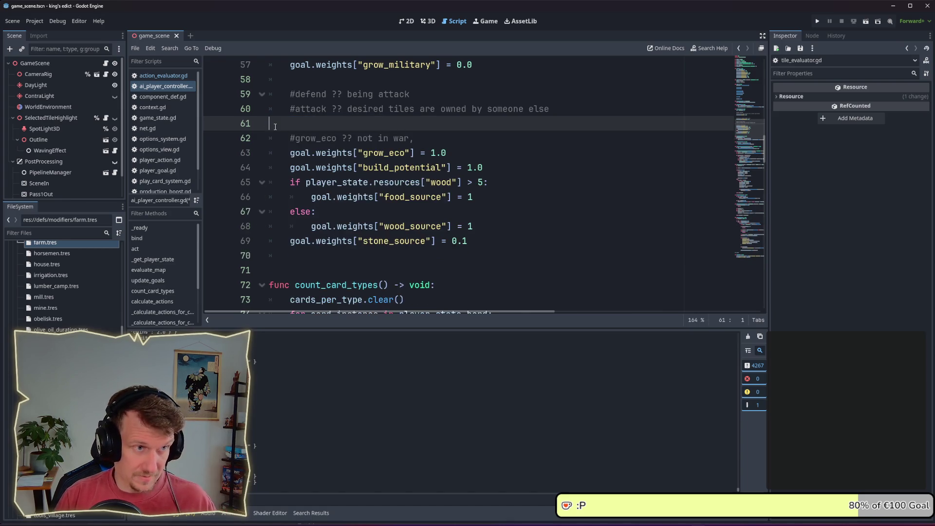
{"action": "key", "text": "Left"}
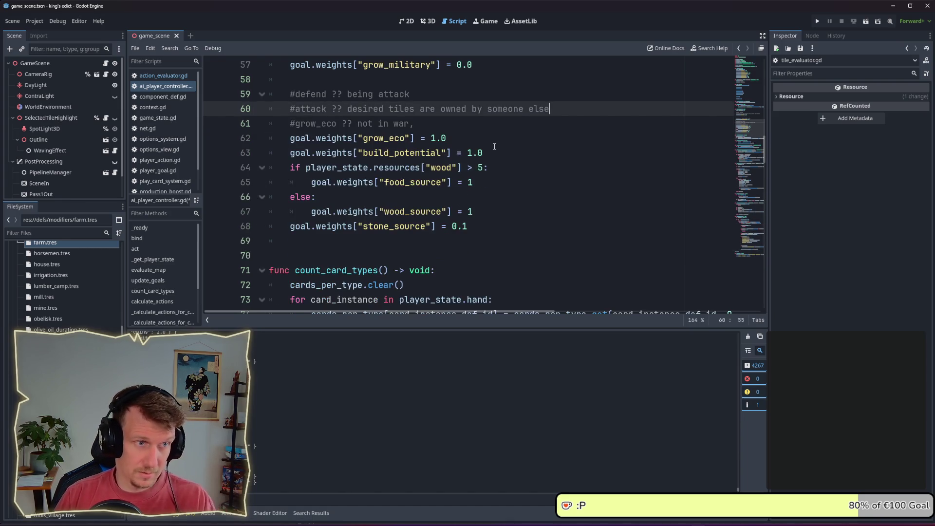
{"action": "key", "text": "Right"}
{"action": "key", "text": "Tab"}
{"action": "left_click", "coordinate": [490, 247]}
{"action": "key", "text": "Return"}
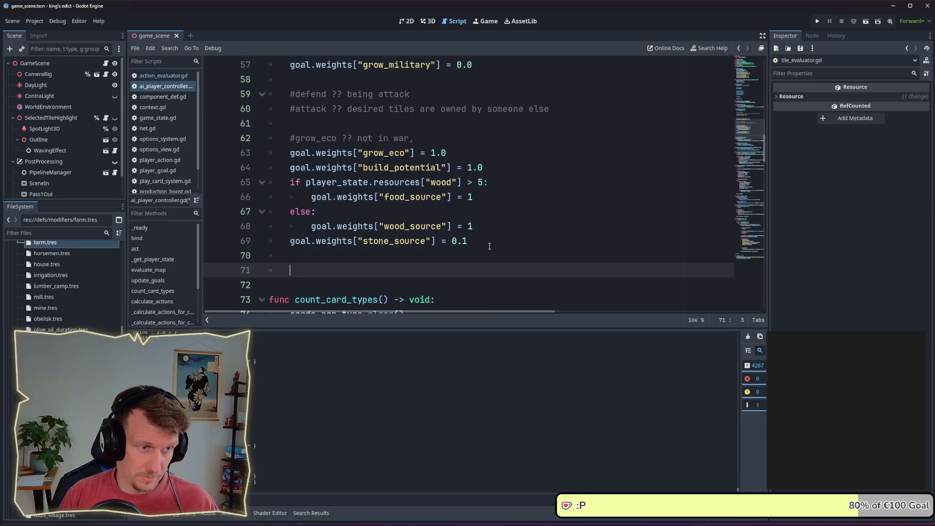
{"action": "key", "text": "ctrl+v"}
{"action": "left_click", "coordinate": [307, 270]}
{"action": "key", "text": "BackSpace"}
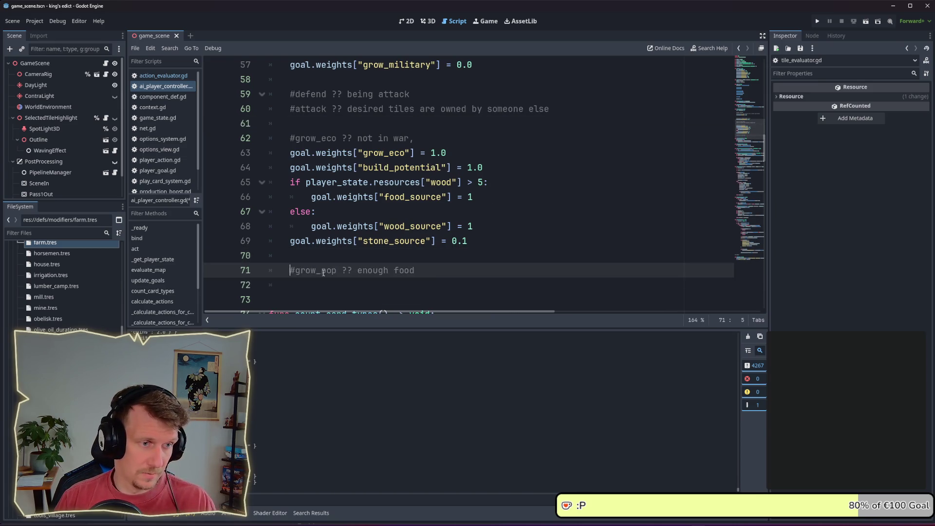
{"action": "left_click", "coordinate": [373, 255]}
Select the #expand comment and its weight lines
{"action": "scroll", "coordinate": [372, 255], "scroll_direction": "up", "scroll_amount": 8}
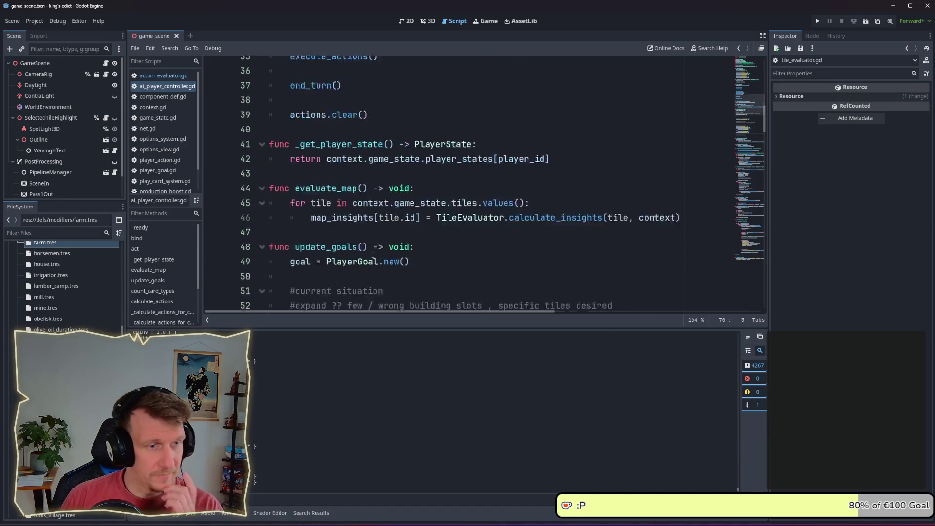
{"action": "scroll", "coordinate": [389, 158], "scroll_direction": "down", "scroll_amount": 6}
{"action": "scroll", "coordinate": [389, 158], "scroll_direction": "up", "scroll_amount": 1}
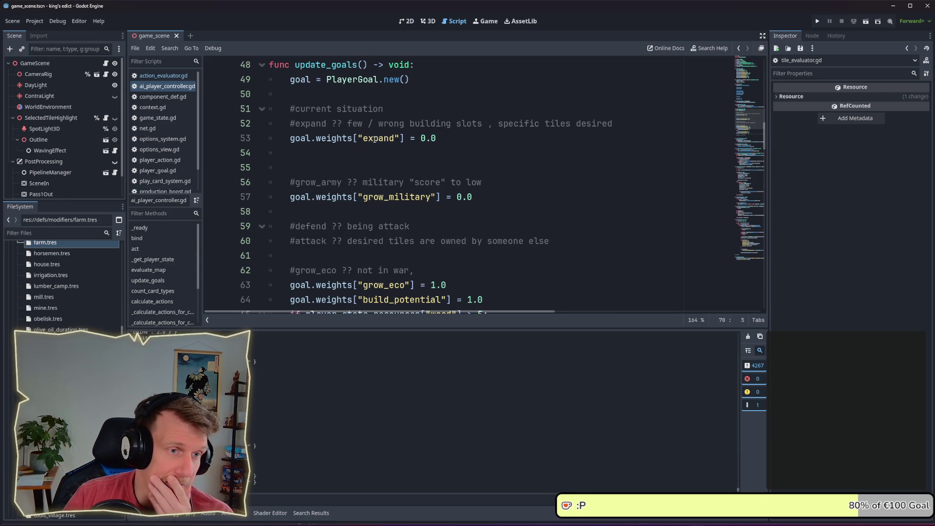
{"action": "left_click_drag", "start_coordinate": [436, 138], "coordinate": [264, 129]}
Delete the duplicate blank line after the expand weight line, leaving a single separator
{"action": "left_click", "coordinate": [427, 180]}
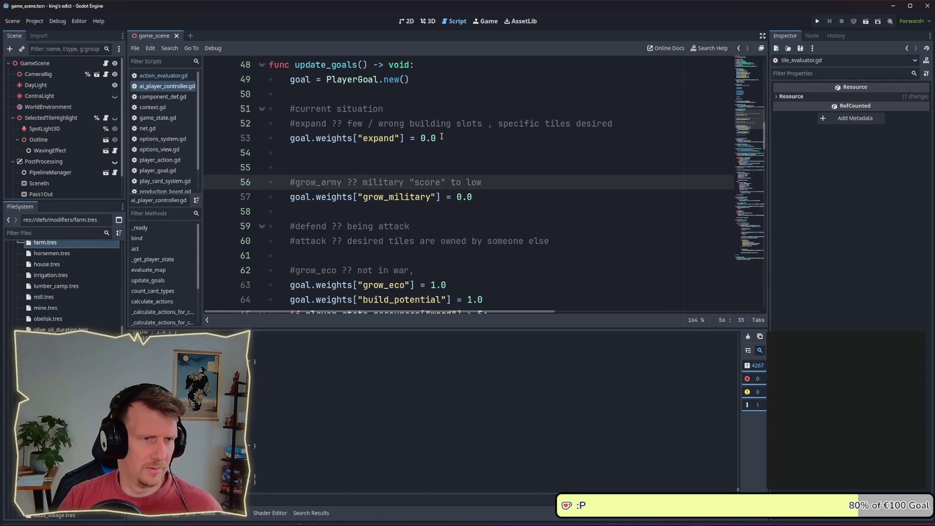
{"action": "left_click_drag", "start_coordinate": [438, 142], "coordinate": [240, 126]}
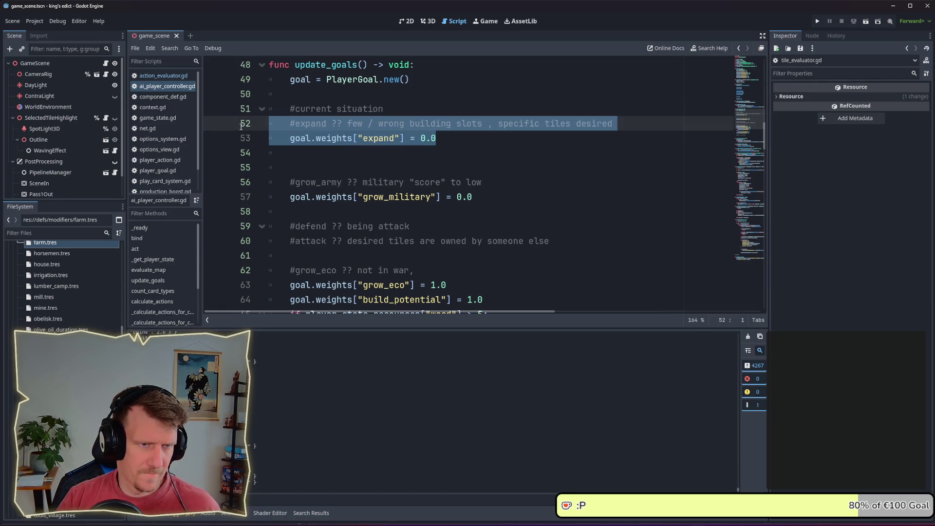
{"action": "left_click", "coordinate": [431, 158]}
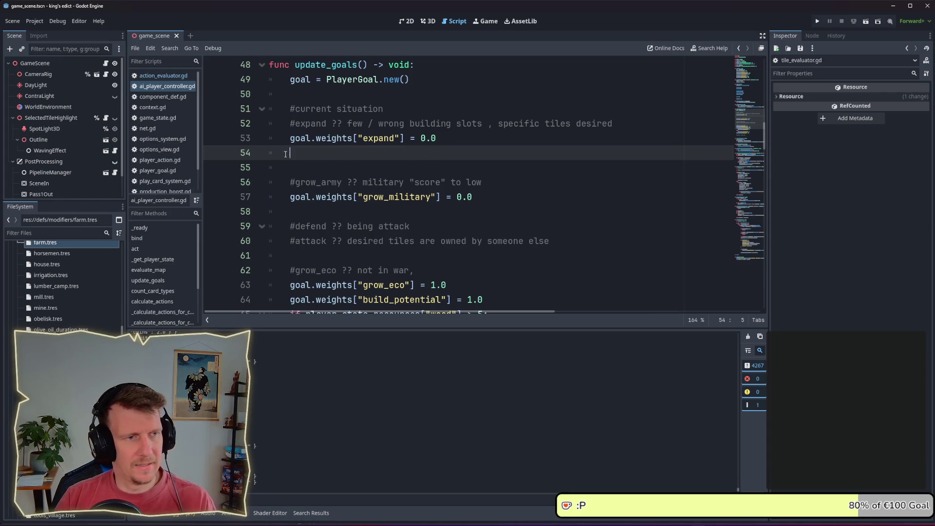
{"action": "key", "text": "BackSpace"}
{"action": "key", "text": "BackSpace"}
{"action": "left_click", "coordinate": [406, 158]}
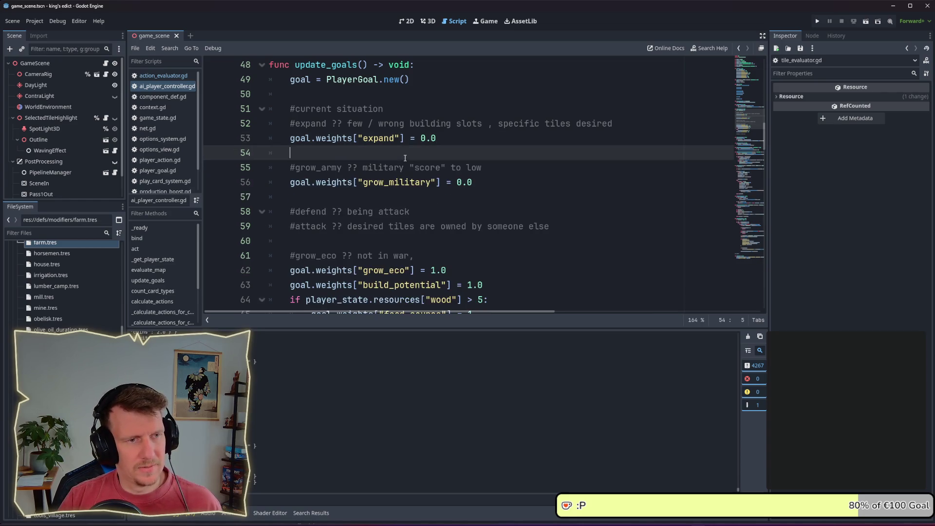
Review the grow_eco comment, its weight key, and the defend and attack comments above it
{"action": "scroll", "coordinate": [400, 180], "scroll_direction": "down", "scroll_amount": 1}
{"action": "scroll", "coordinate": [397, 127], "scroll_direction": "down", "scroll_amount": 2}
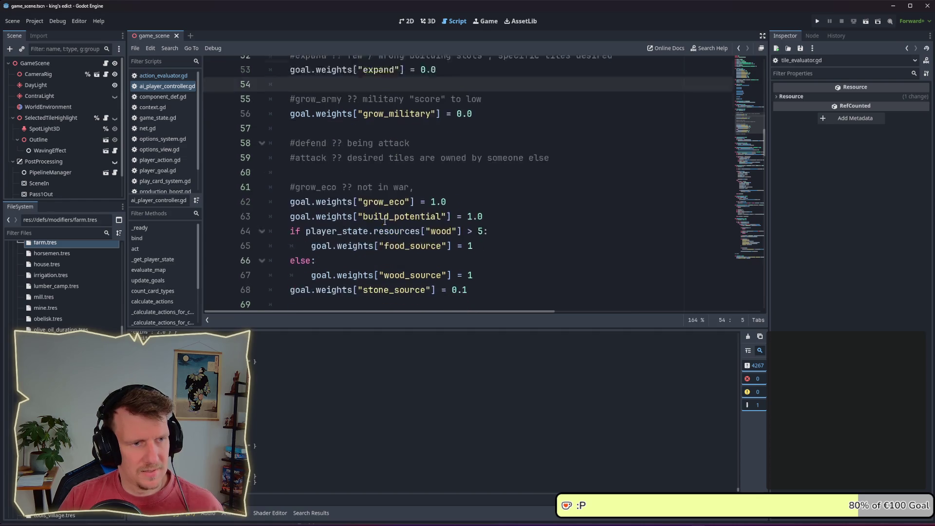
{"action": "double_click", "coordinate": [308, 124]}
{"action": "scroll", "coordinate": [308, 123], "scroll_direction": "up", "scroll_amount": 1}
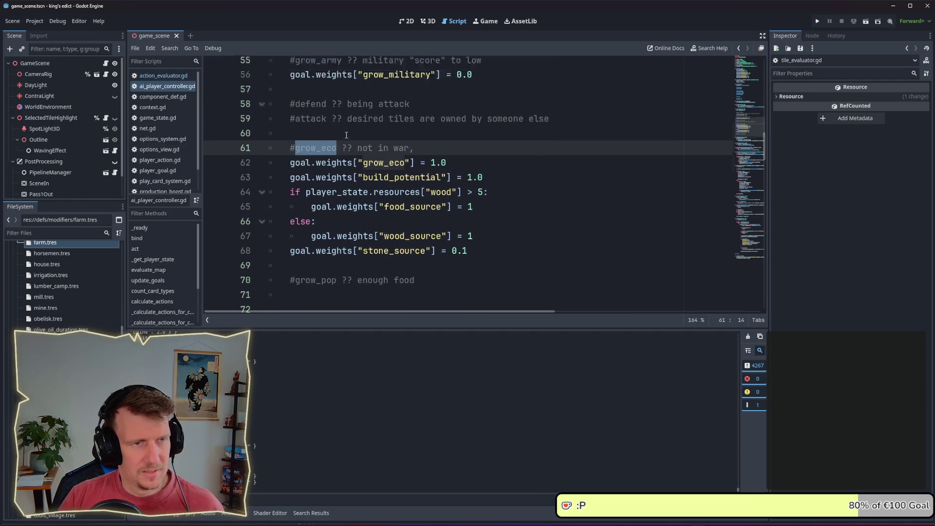
{"action": "double_click", "coordinate": [382, 181]}
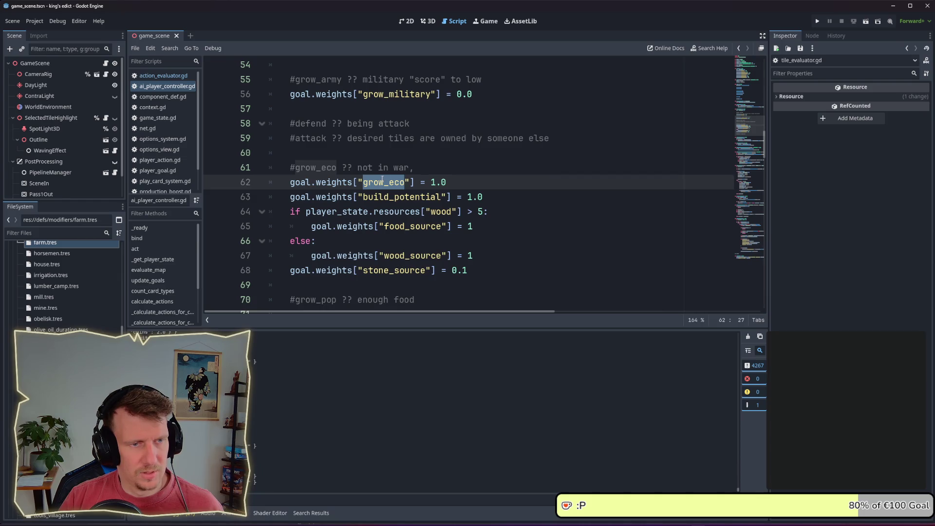
{"action": "scroll", "coordinate": [489, 184], "scroll_direction": "up", "scroll_amount": 1}
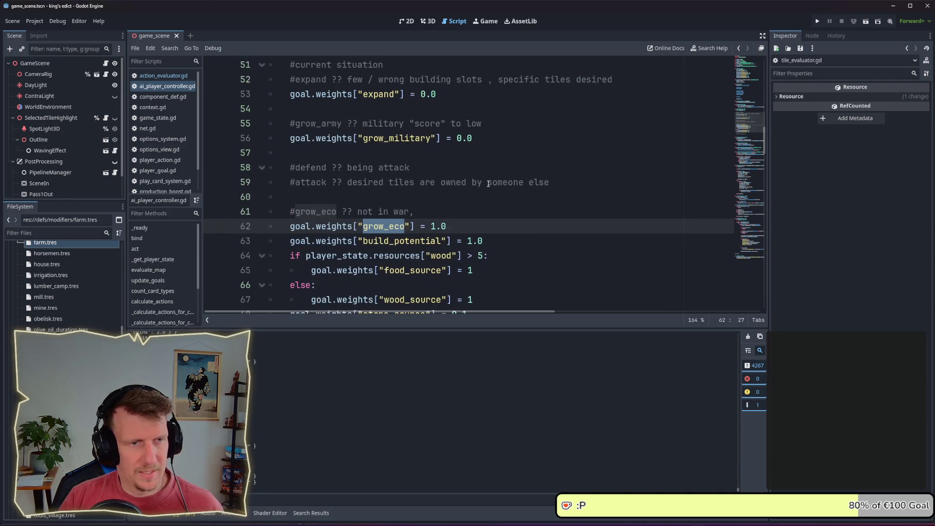
{"action": "left_click_drag", "start_coordinate": [551, 183], "coordinate": [273, 168]}
{"action": "left_click", "coordinate": [368, 191]}
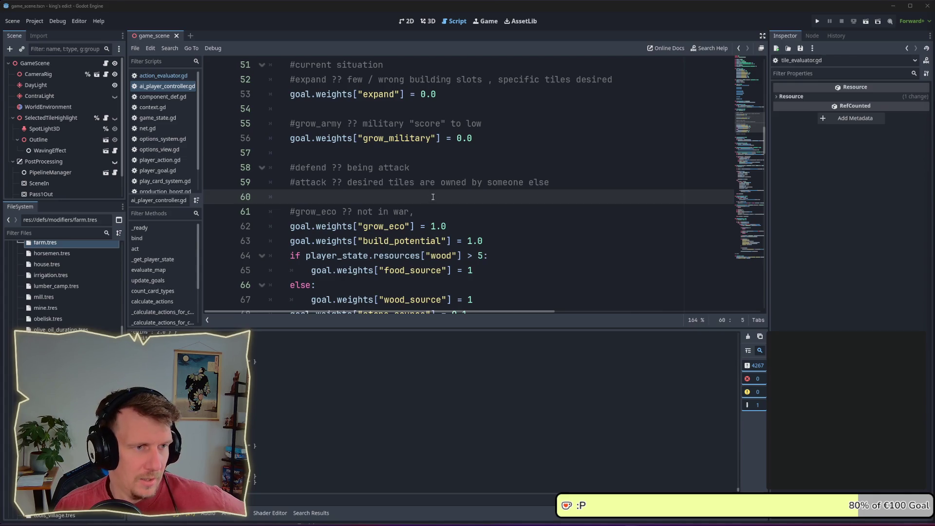
Scroll through update_goals to review its layout, then return to the #grow_eco comment line
{"action": "scroll", "coordinate": [433, 195], "scroll_direction": "down", "scroll_amount": 1}
{"action": "scroll", "coordinate": [433, 192], "scroll_direction": "up", "scroll_amount": 3}
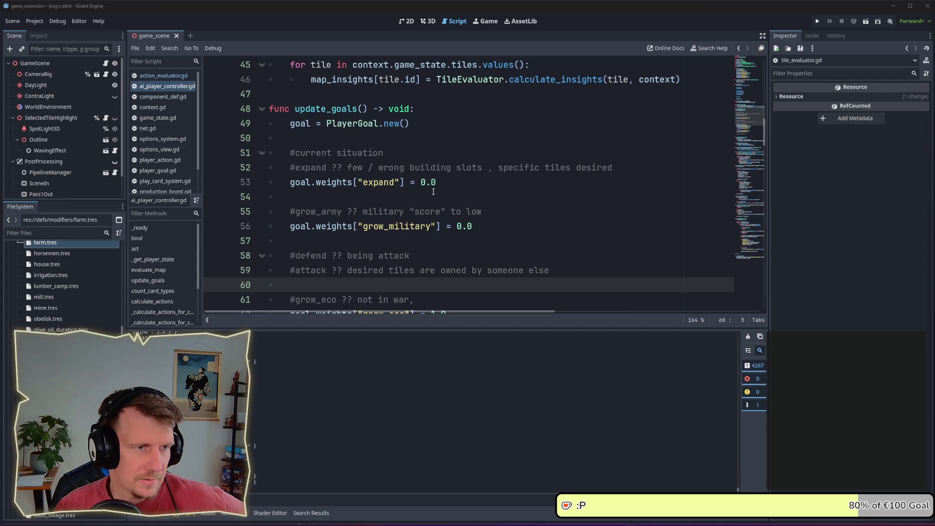
{"action": "scroll", "coordinate": [433, 192], "scroll_direction": "down", "scroll_amount": 1}
{"action": "scroll", "coordinate": [433, 192], "scroll_direction": "down", "scroll_amount": 2}
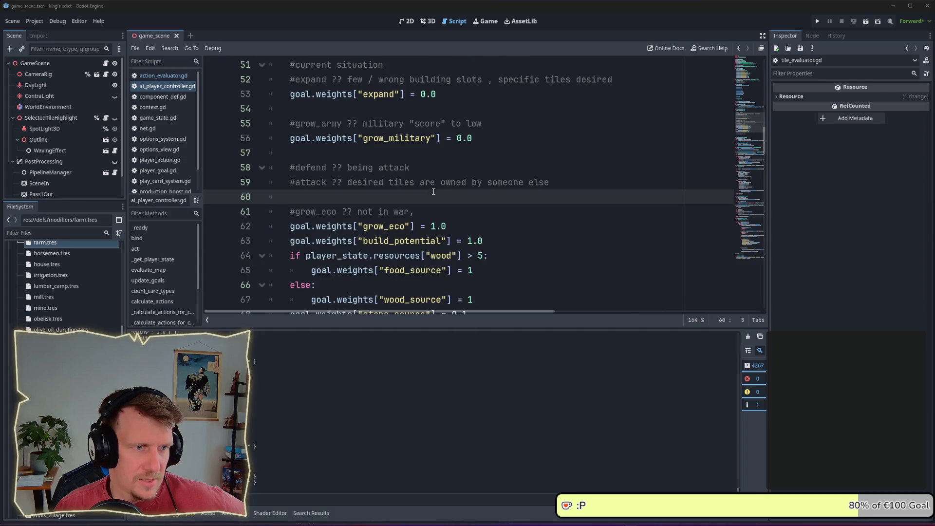
{"action": "scroll", "coordinate": [433, 192], "scroll_direction": "down", "scroll_amount": 1}
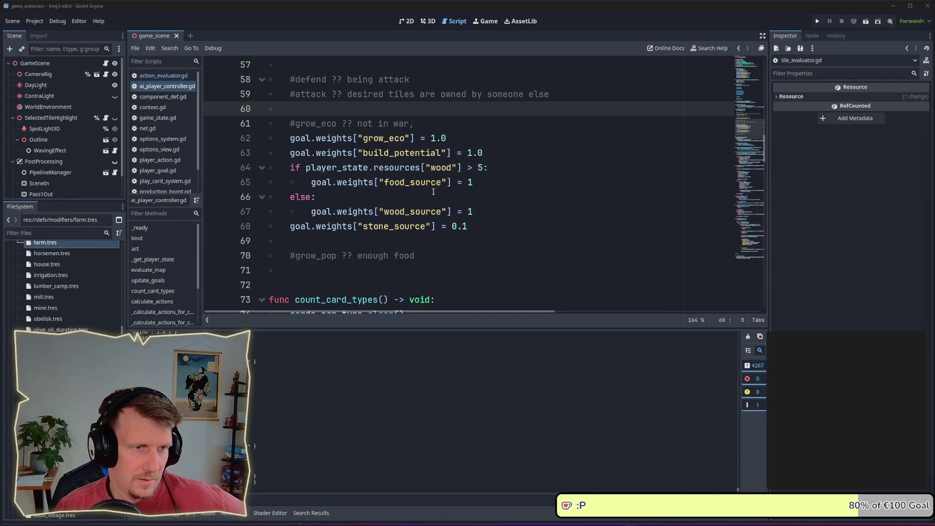
{"action": "scroll", "coordinate": [433, 192], "scroll_direction": "up", "scroll_amount": 1}
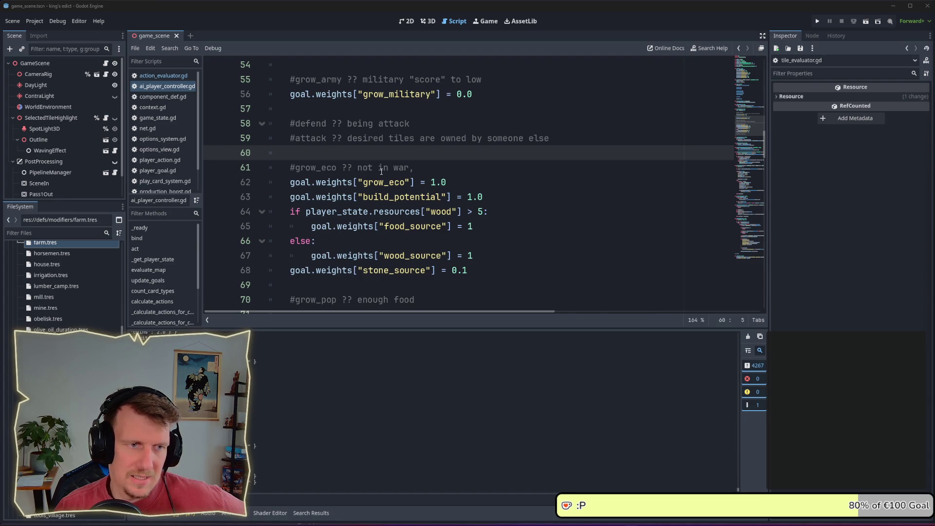
{"action": "scroll", "coordinate": [395, 172], "scroll_direction": "up", "scroll_amount": 1}
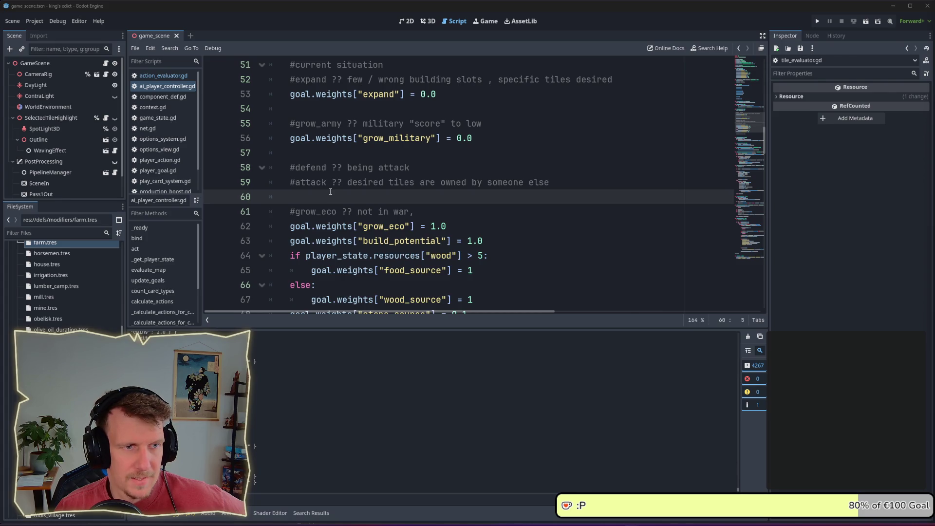
{"action": "scroll", "coordinate": [331, 192], "scroll_direction": "down", "scroll_amount": 1}
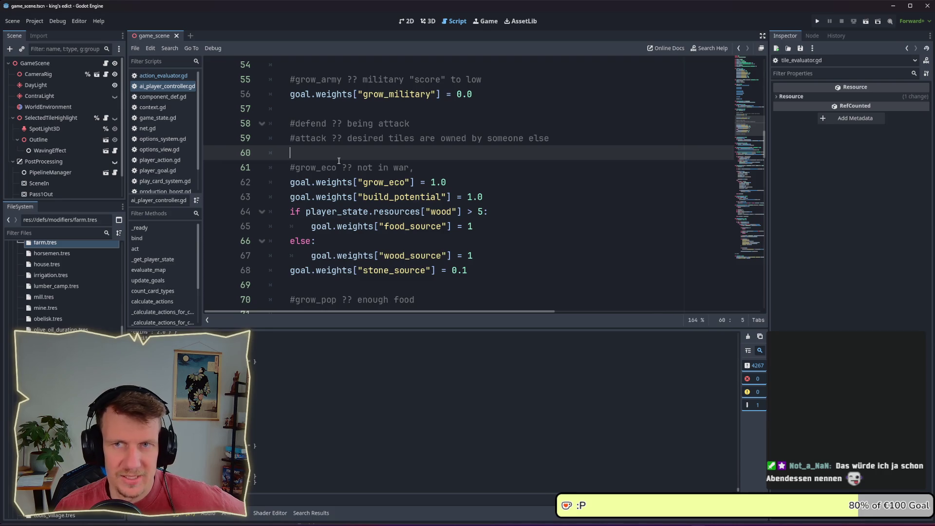
{"action": "scroll", "coordinate": [339, 161], "scroll_direction": "down", "scroll_amount": 1}
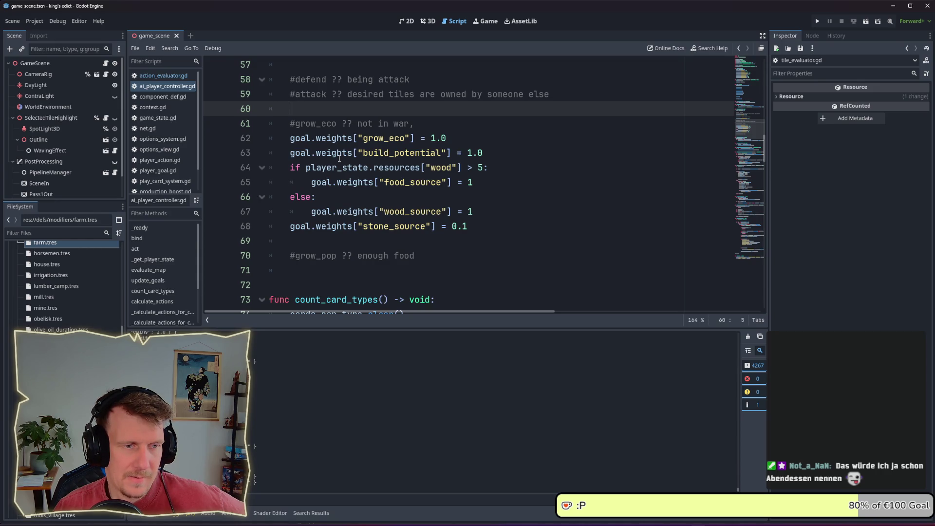
{"action": "left_click", "coordinate": [406, 125]}
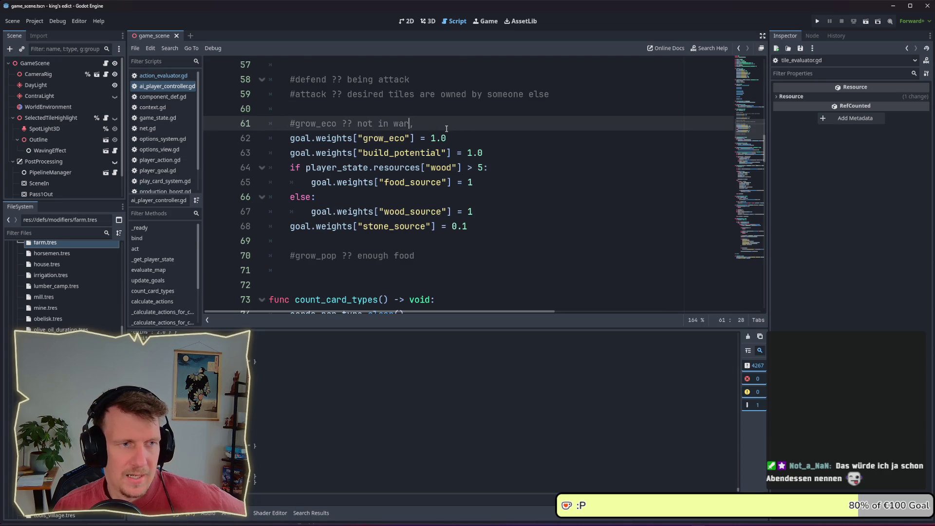
{"action": "scroll", "coordinate": [406, 125], "scroll_direction": "up", "scroll_amount": 1}
{"action": "left_click_drag", "start_coordinate": [414, 167], "coordinate": [289, 168]}
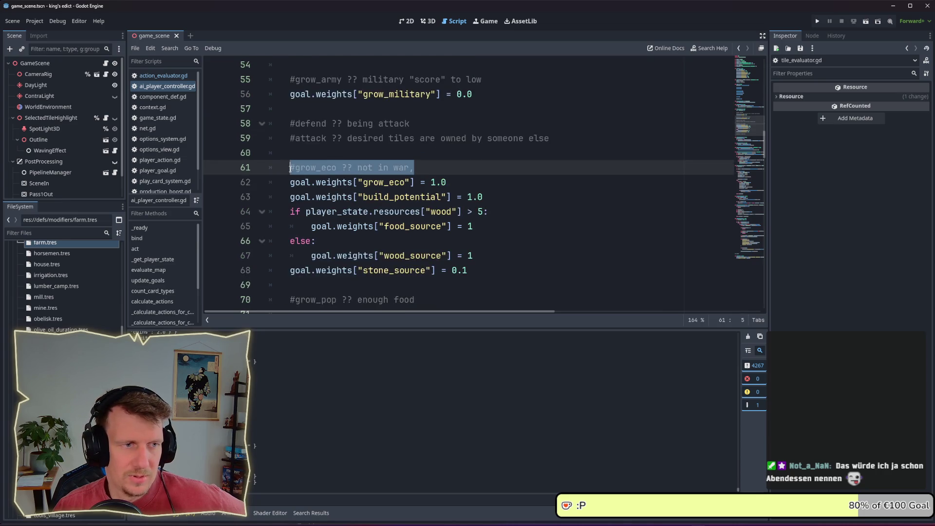
{"action": "left_click", "coordinate": [373, 167]}
{"action": "scroll", "coordinate": [376, 161], "scroll_direction": "up", "scroll_amount": 1}
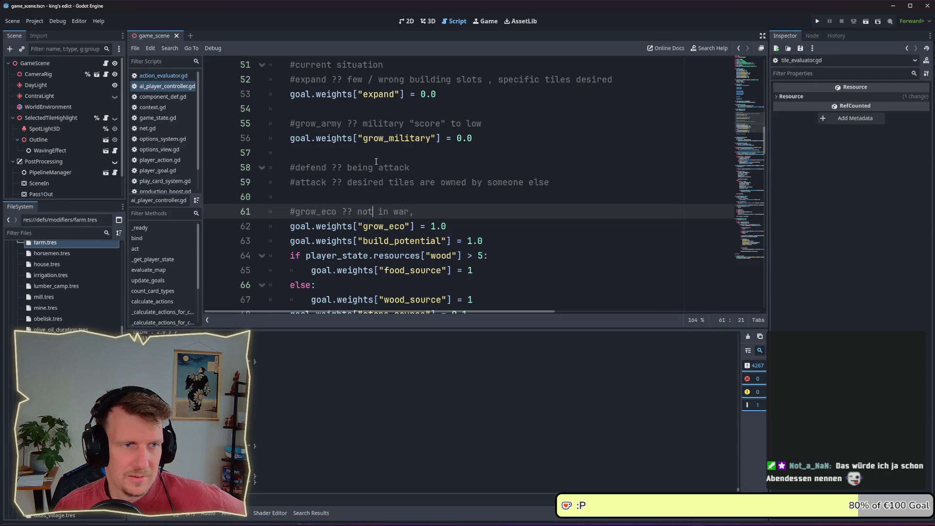
{"action": "left_click", "coordinate": [414, 151]}
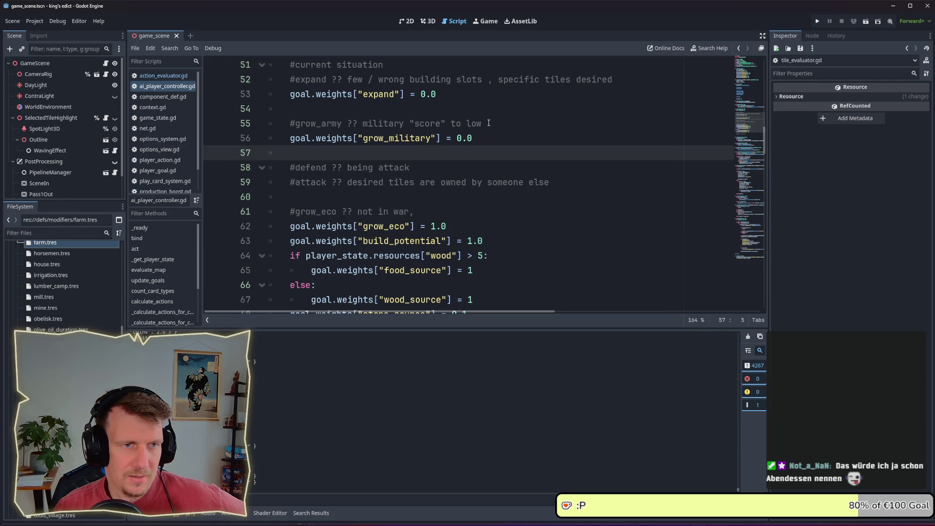
{"action": "left_click_drag", "start_coordinate": [487, 124], "coordinate": [291, 124]}
{"action": "scroll", "coordinate": [309, 124], "scroll_direction": "up", "scroll_amount": 1}
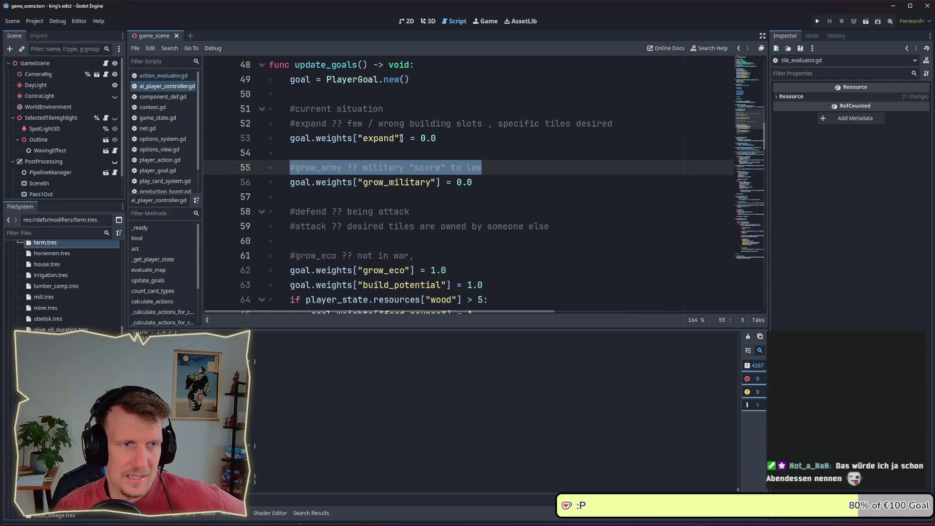
{"action": "left_click", "coordinate": [446, 139]}
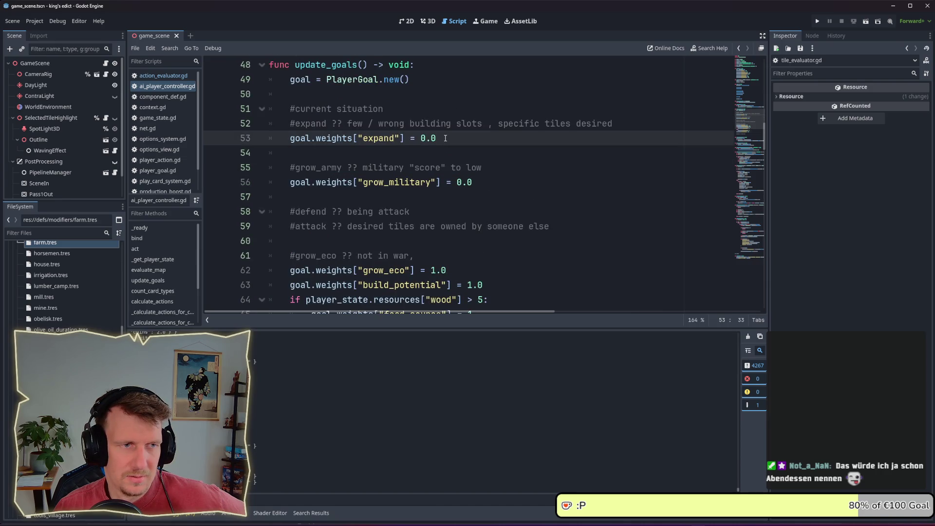
{"action": "scroll", "coordinate": [445, 138], "scroll_direction": "down", "scroll_amount": 1}
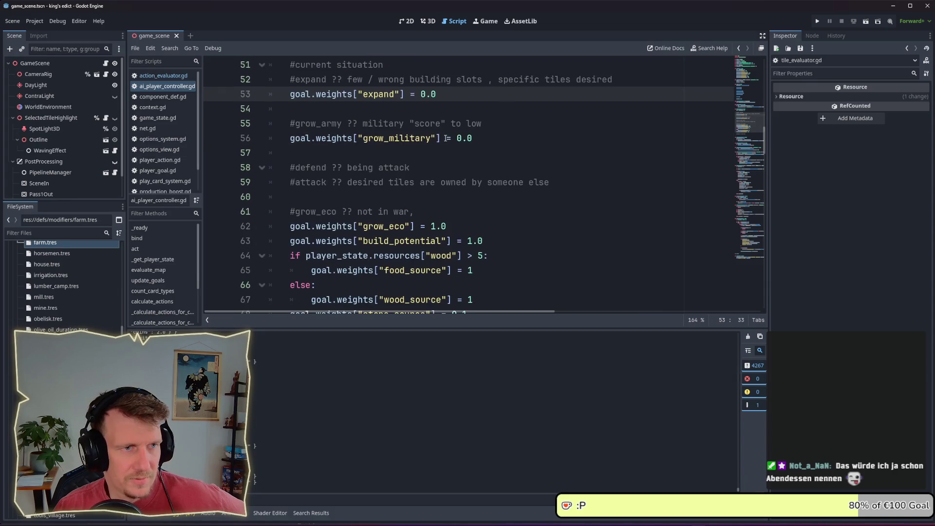
{"action": "scroll", "coordinate": [428, 141], "scroll_direction": "up", "scroll_amount": 1}
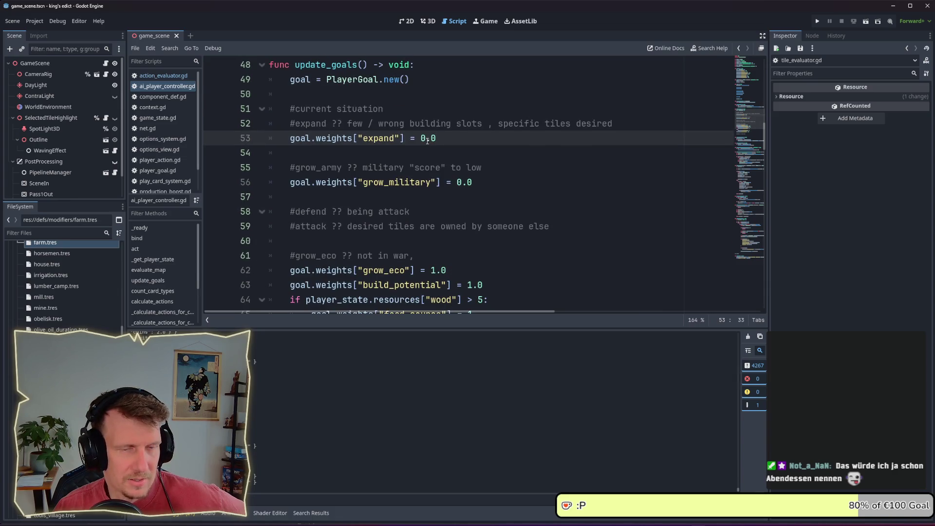
{"action": "left_click_drag", "start_coordinate": [613, 125], "coordinate": [289, 124]}
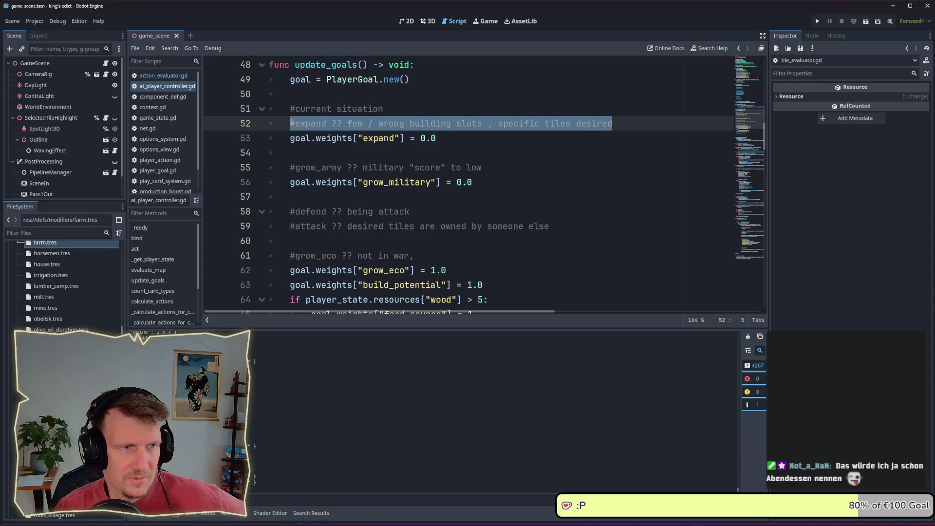
{"action": "left_click", "coordinate": [355, 145]}
{"action": "scroll", "coordinate": [355, 145], "scroll_direction": "down", "scroll_amount": 1}
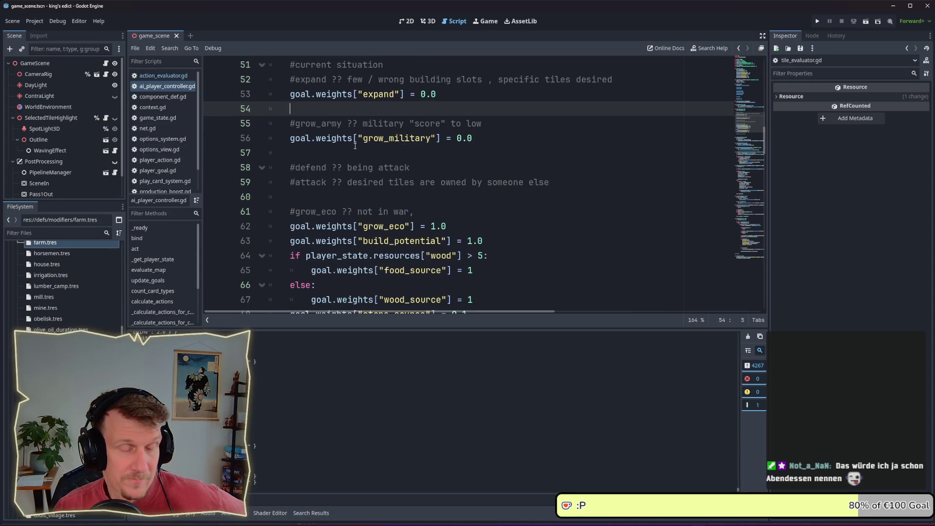
{"action": "left_click_drag", "start_coordinate": [436, 165], "coordinate": [288, 168]}
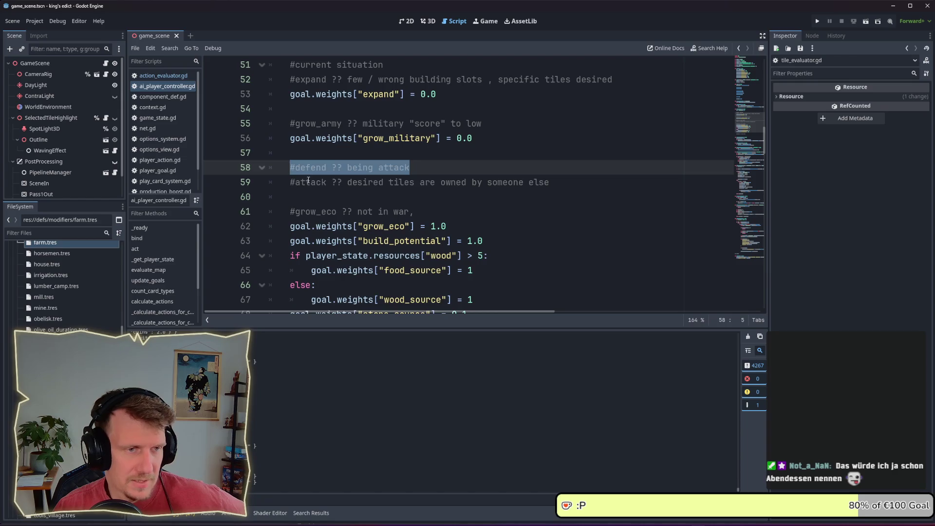
{"action": "left_click", "coordinate": [322, 195]}
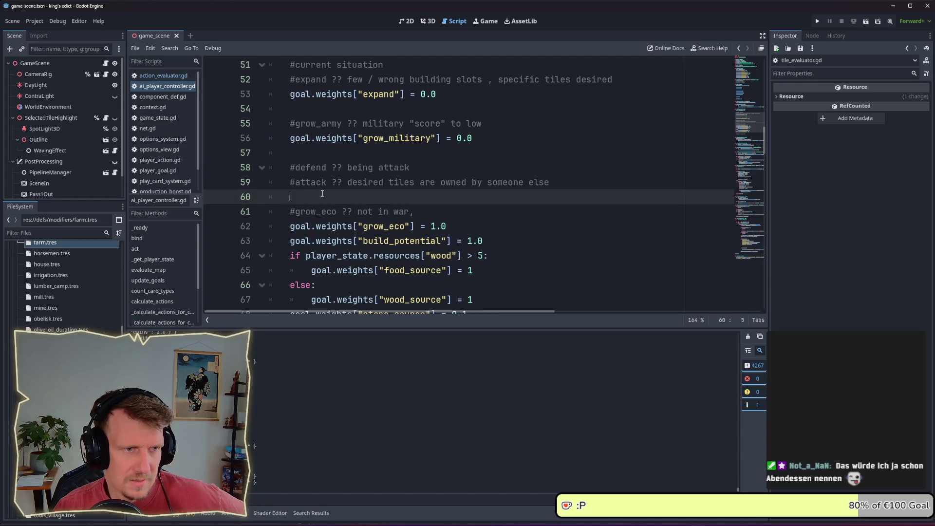
{"action": "scroll", "coordinate": [322, 194], "scroll_direction": "down", "scroll_amount": 1}
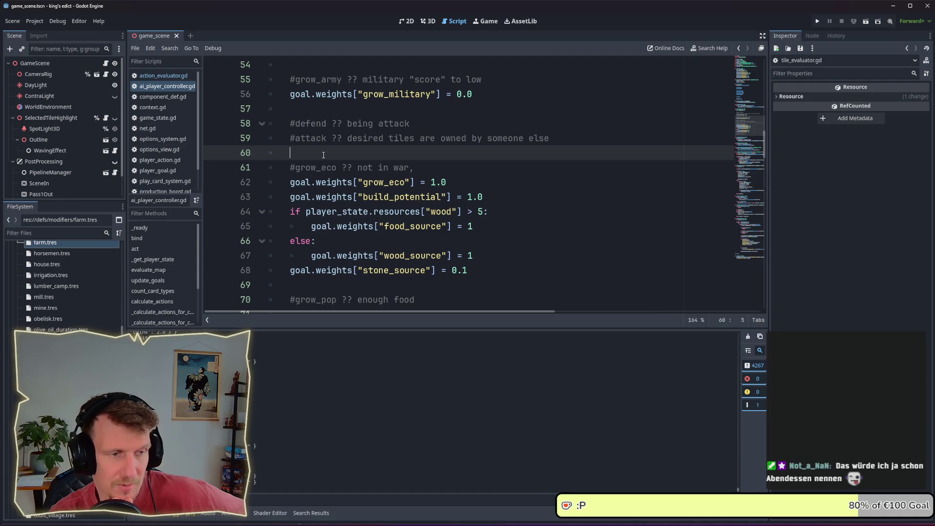
{"action": "scroll", "coordinate": [332, 168], "scroll_direction": "down", "scroll_amount": 1}
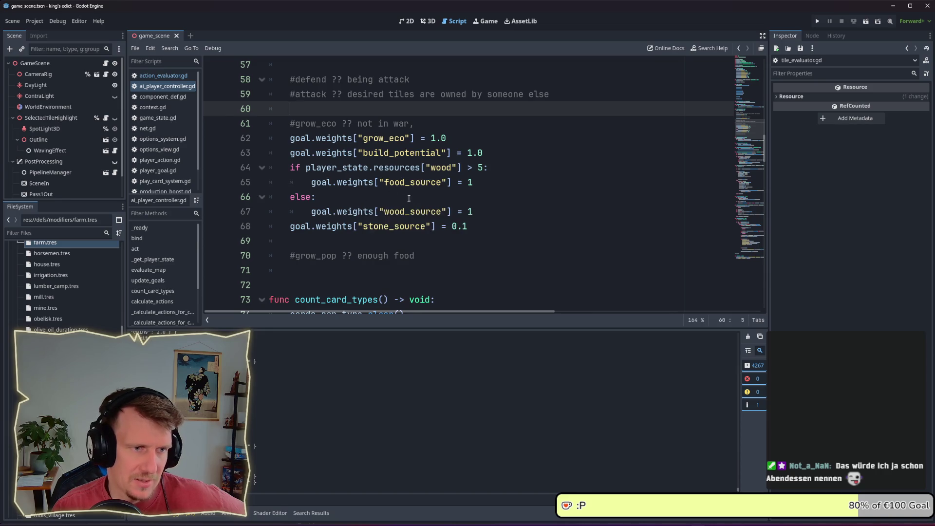
{"action": "left_click", "coordinate": [391, 199]}
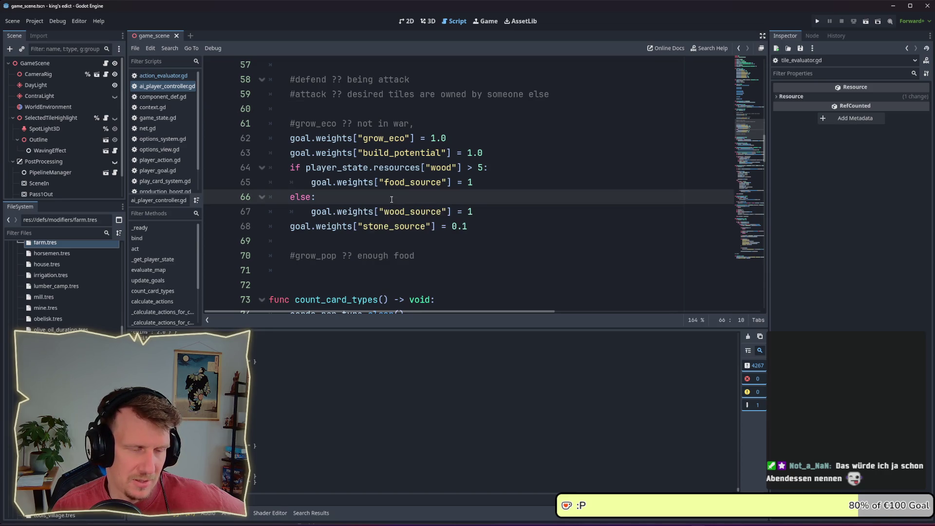
{"action": "scroll", "coordinate": [391, 199], "scroll_direction": "down", "scroll_amount": 1}
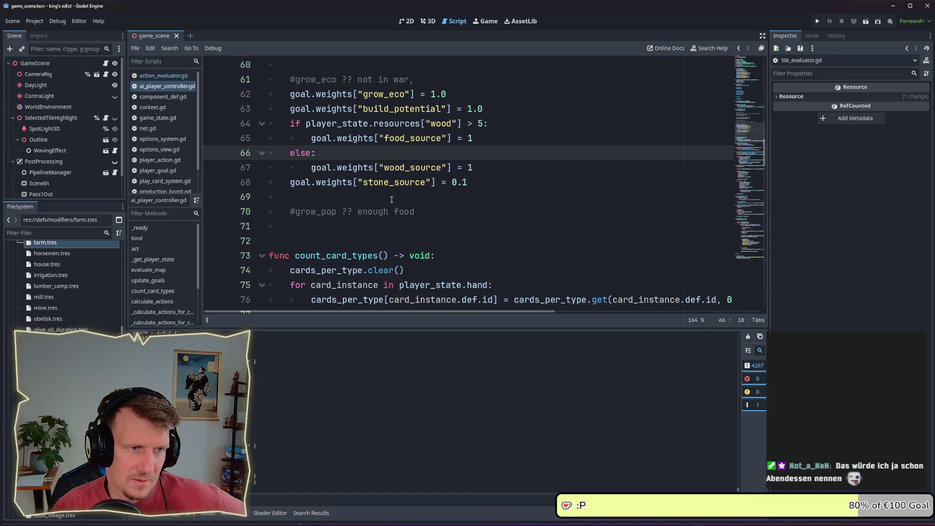
{"action": "left_click", "coordinate": [391, 199]}
{"action": "left_click_drag", "start_coordinate": [414, 212], "coordinate": [286, 211]}
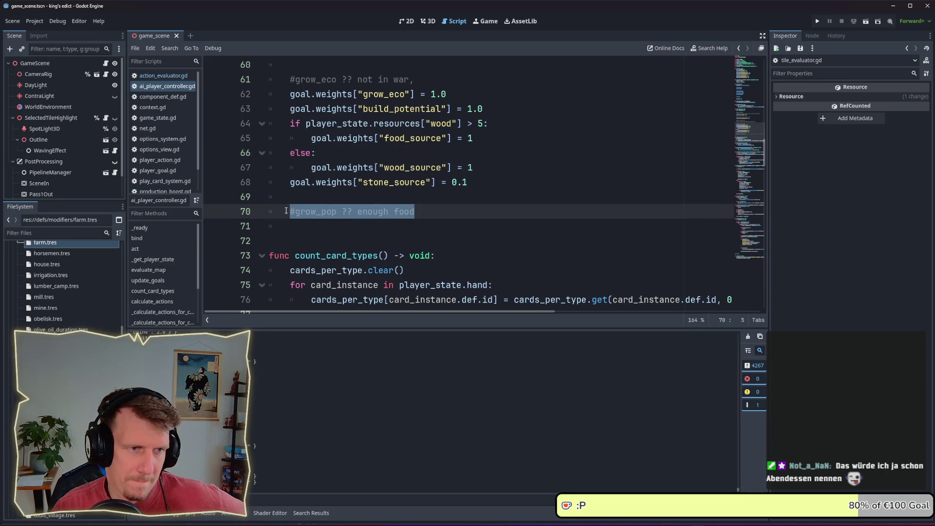
{"action": "scroll", "coordinate": [292, 207], "scroll_direction": "up", "scroll_amount": 6}
{"action": "scroll", "coordinate": [299, 202], "scroll_direction": "down", "scroll_amount": 2}
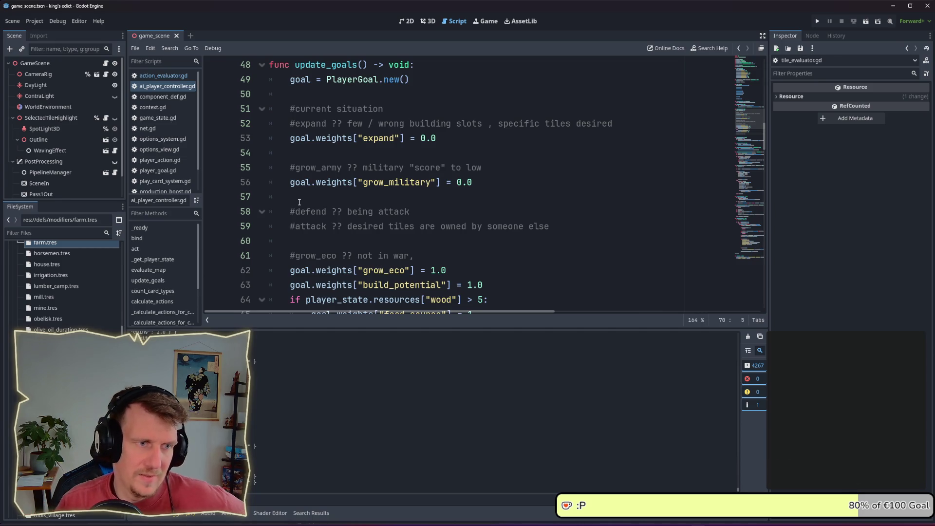
{"action": "scroll", "coordinate": [299, 202], "scroll_direction": "down", "scroll_amount": 2}
{"action": "left_click", "coordinate": [388, 153]}
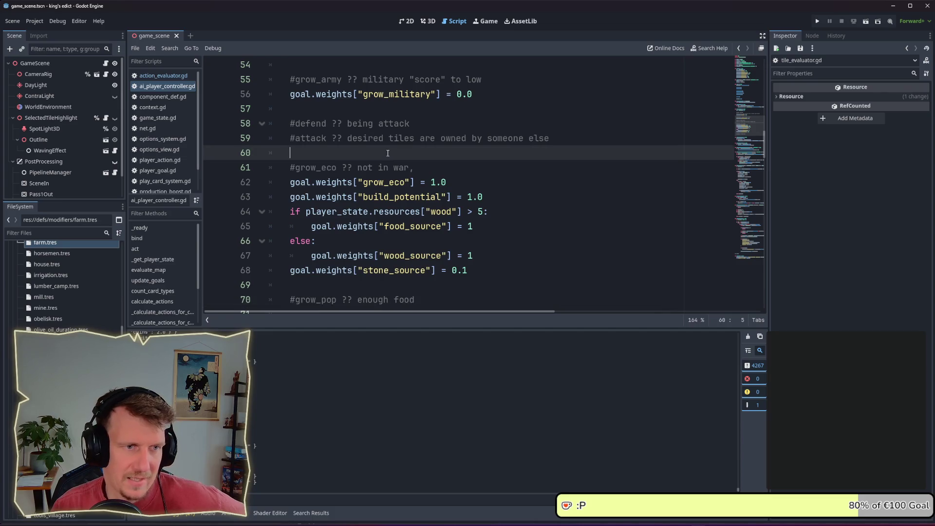
{"action": "scroll", "coordinate": [388, 153], "scroll_direction": "down", "scroll_amount": 1}
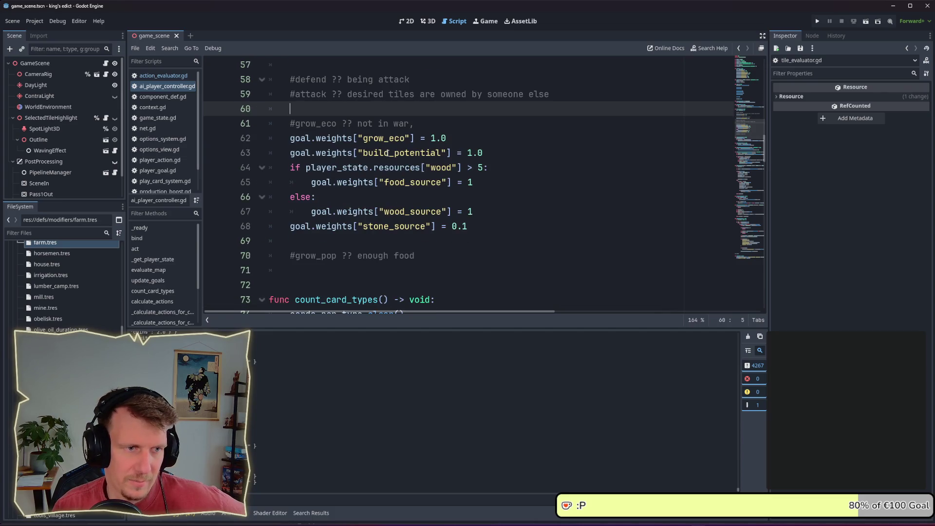
{"action": "scroll", "coordinate": [388, 153], "scroll_direction": "up", "scroll_amount": 1}
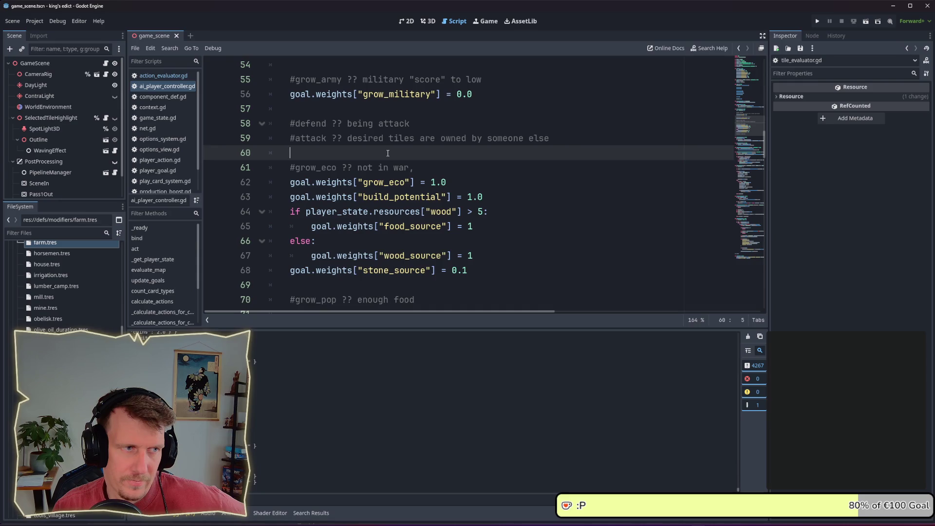
{"action": "scroll", "coordinate": [388, 153], "scroll_direction": "up", "scroll_amount": 1}
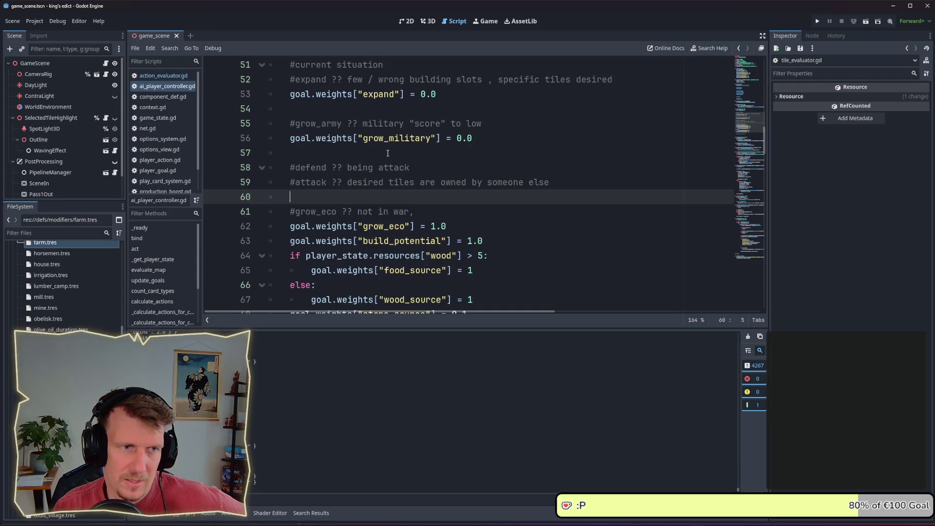
{"action": "scroll", "coordinate": [388, 153], "scroll_direction": "up", "scroll_amount": 2}
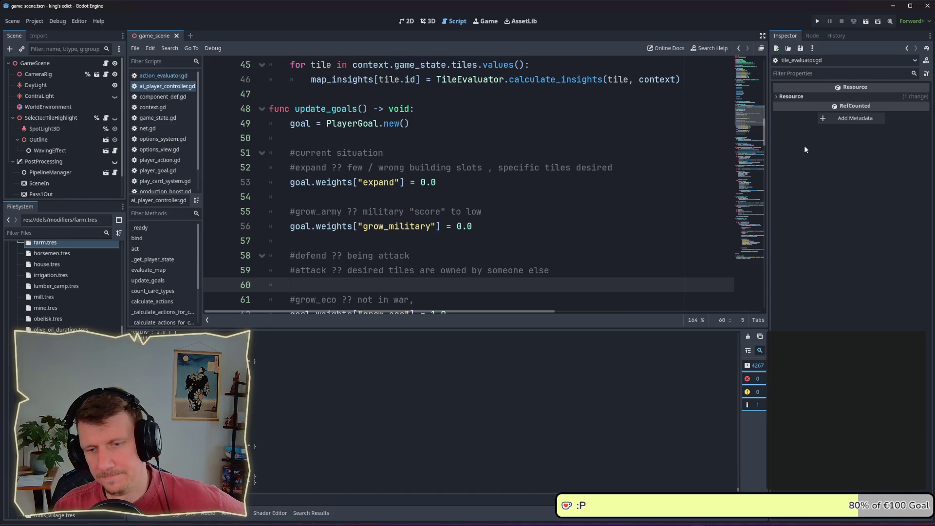
{"action": "scroll", "coordinate": [458, 162], "scroll_direction": "down", "scroll_amount": 3}
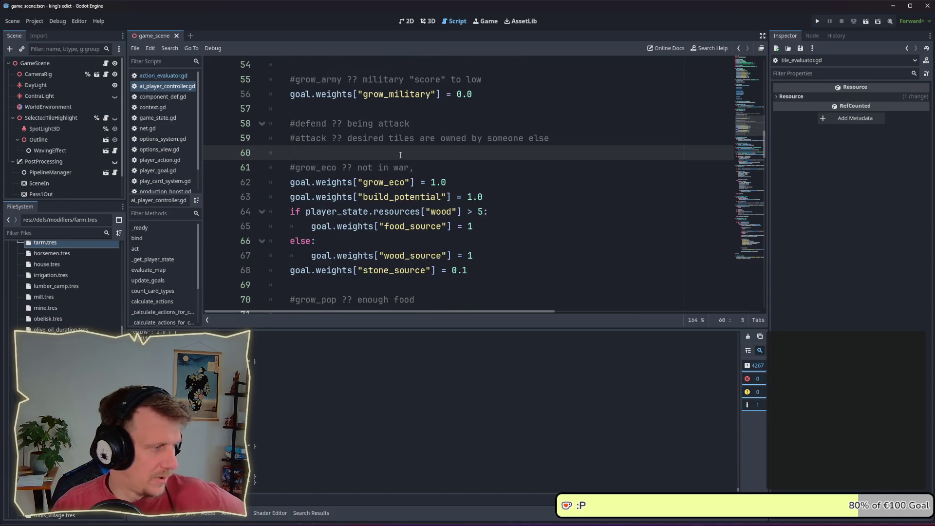